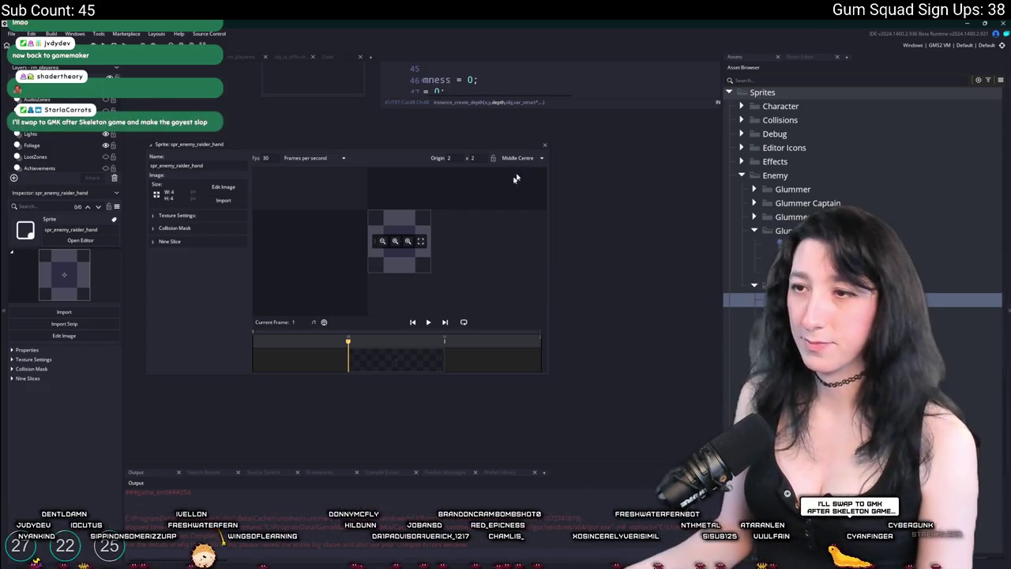
# Close the spr_enemy_raider_hand sprite editor to reveal the raider objects' Create code.
pyautogui.scroll(1, 604, 178)
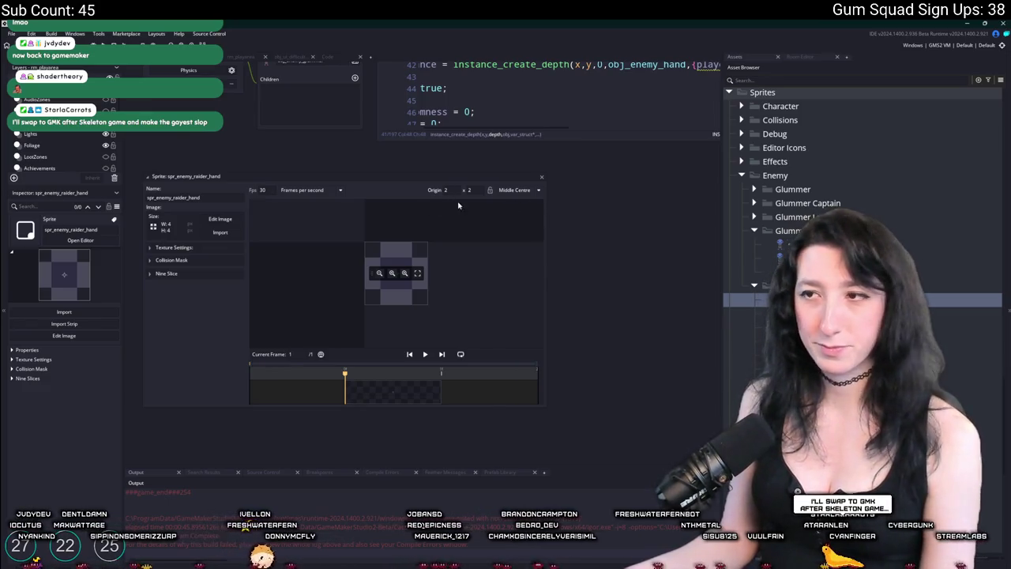
pyautogui.click(540, 180)
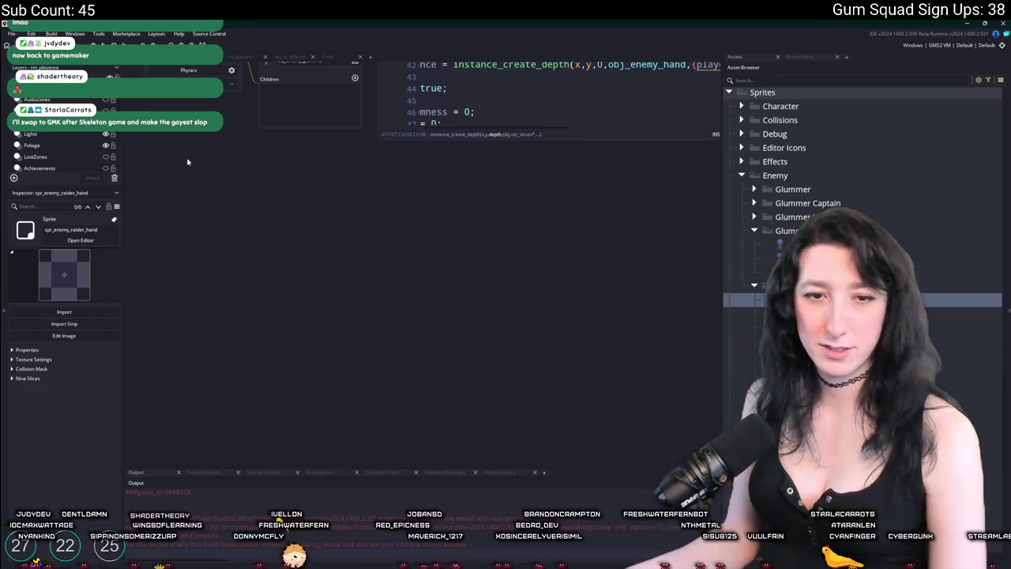
pyautogui.scroll(5, 274, 302)
# Close the obj_enemy_raider7 and obj_enemy_raider6 object editors.
pyautogui.moveTo(392, 62); pyautogui.dragTo(349, 275)
pyautogui.moveTo(269, 308); pyautogui.dragTo(270, 424)
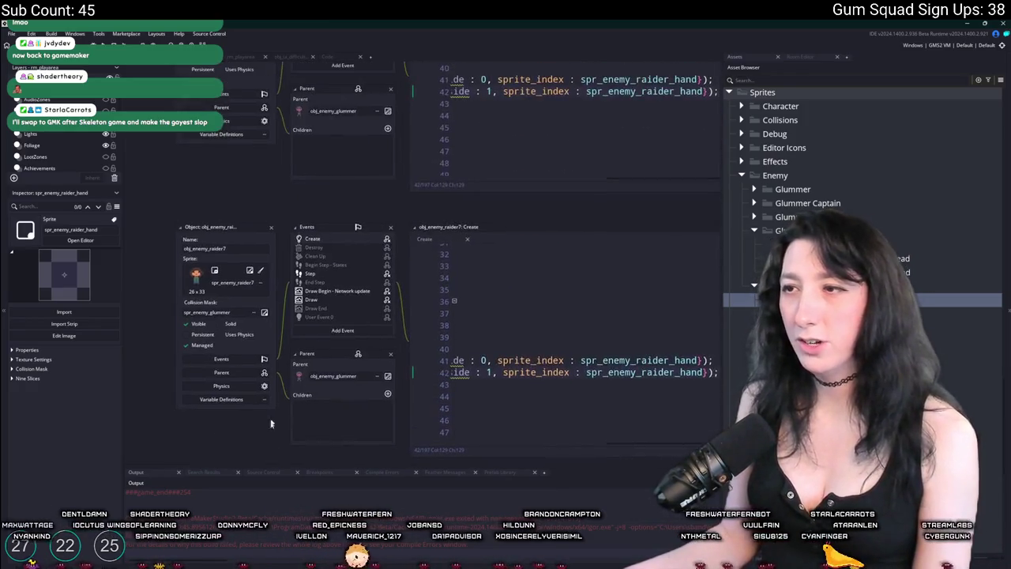
pyautogui.click(270, 228)
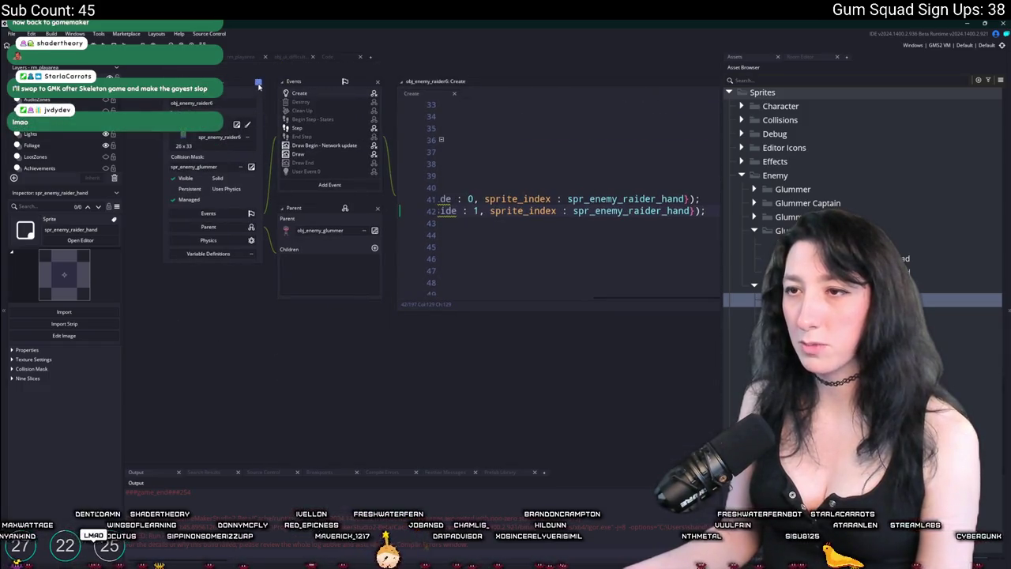
pyautogui.moveTo(311, 253); pyautogui.dragTo(352, 355)
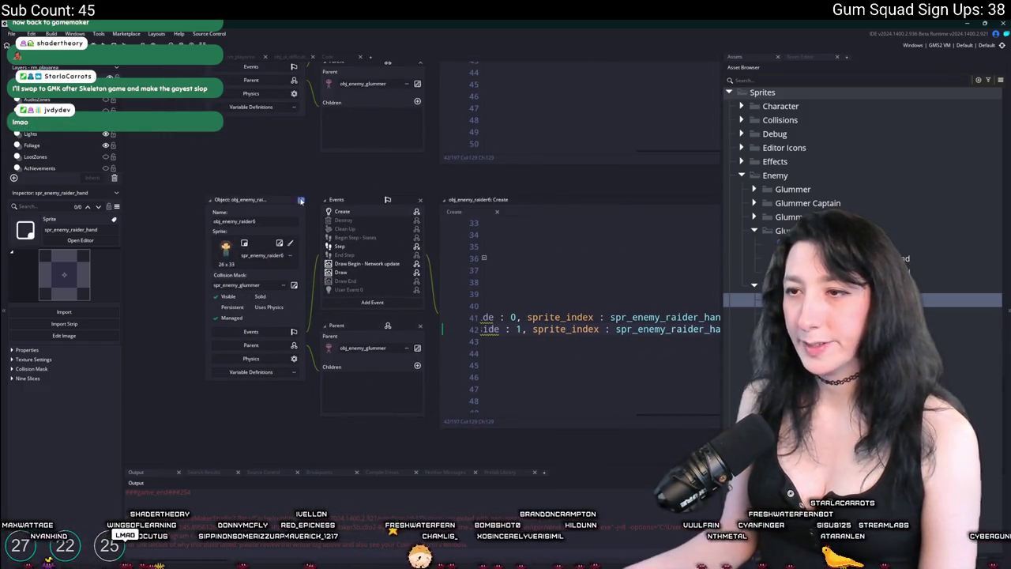
pyautogui.click(297, 202)
# Open obj_enemy_raider5's Step event at the gum-trail colour #495F94 on line 6.
pyautogui.moveTo(357, 156); pyautogui.dragTo(362, 271)
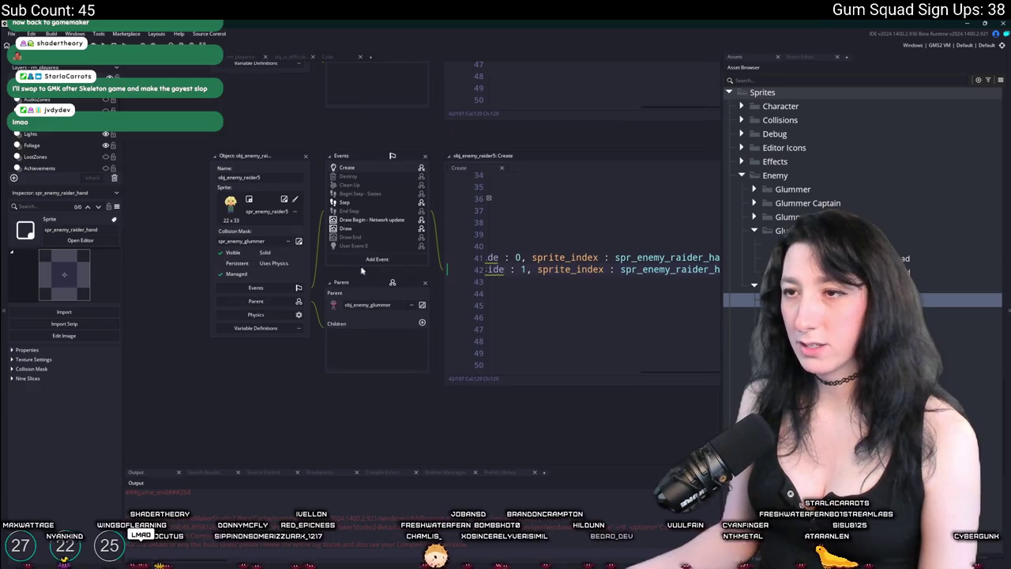
pyautogui.click(369, 220)
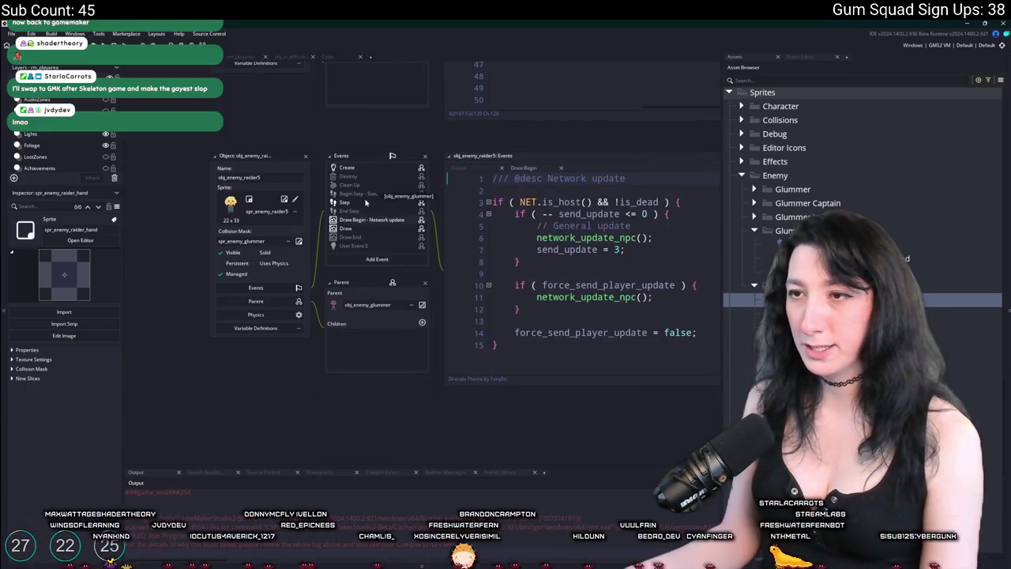
pyautogui.click(373, 202)
pyautogui.scroll(-20, 471, 275)
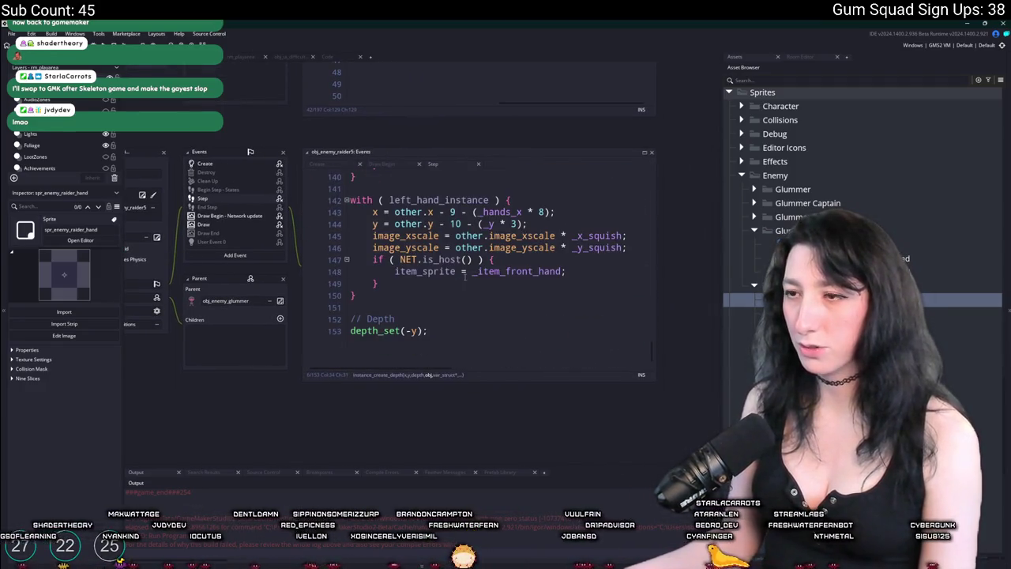
pyautogui.scroll(20, 465, 276)
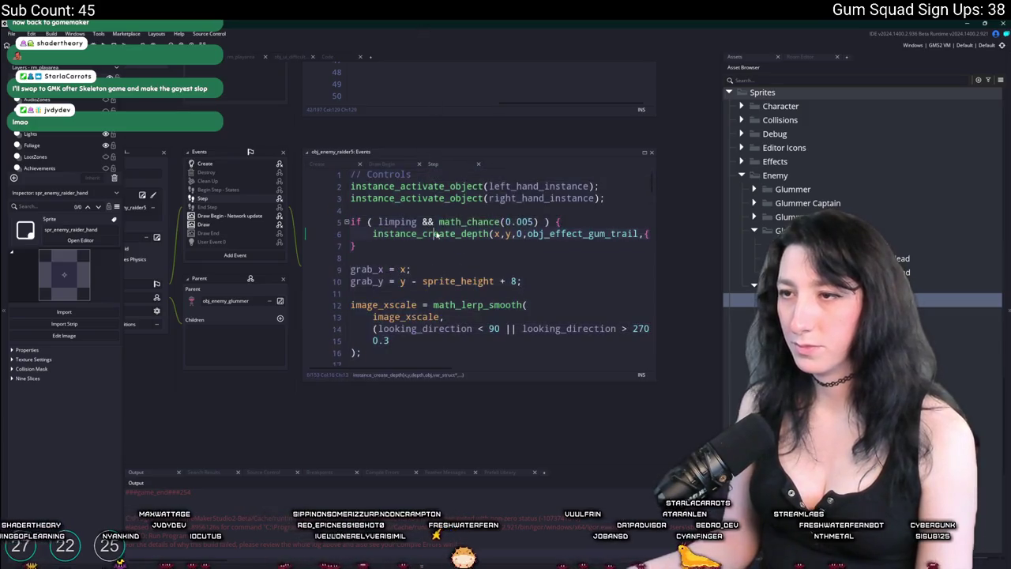
pyautogui.hscroll(5, 596, 254)
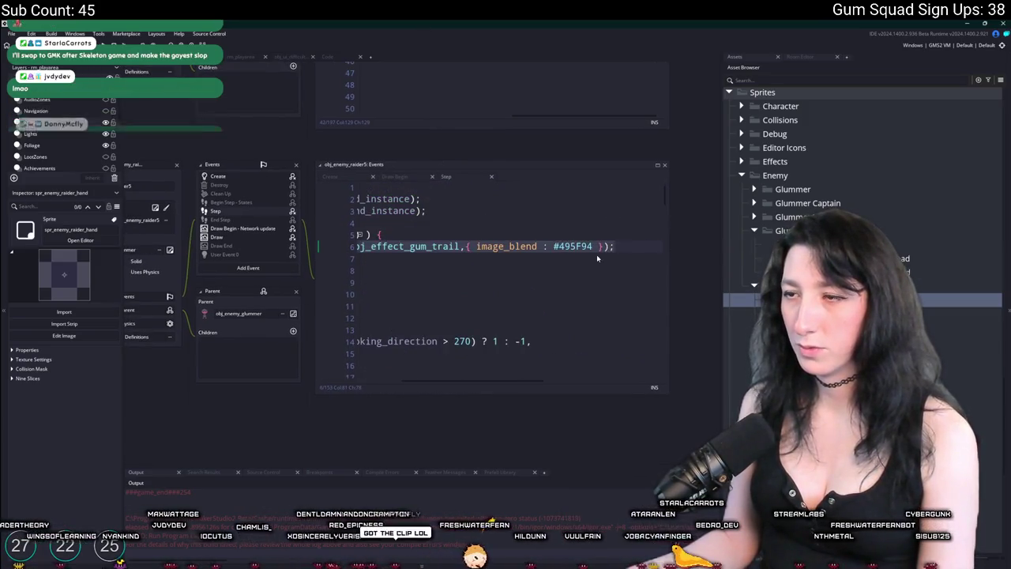
pyautogui.click(598, 246)
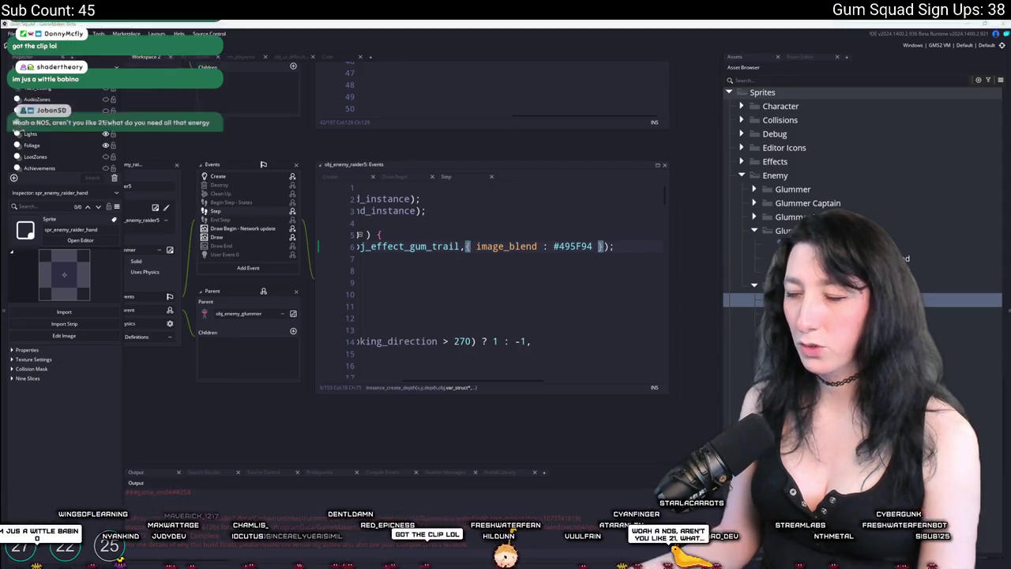
# Pick the red swatch in Aseprite to check its colour value, then return to GameMaker.
pyautogui.hotkey('alt', 'Tab')
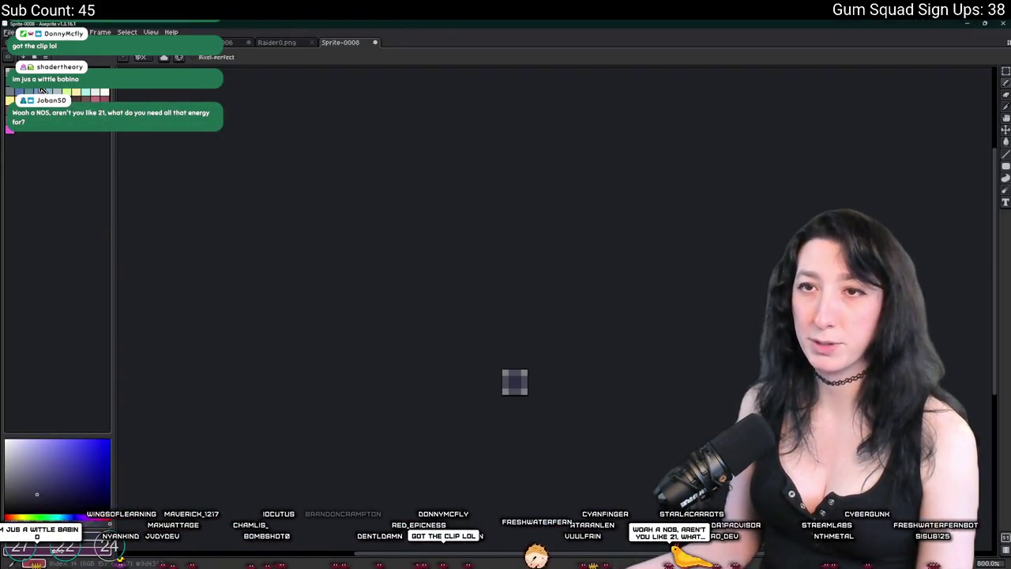
pyautogui.click(42, 90)
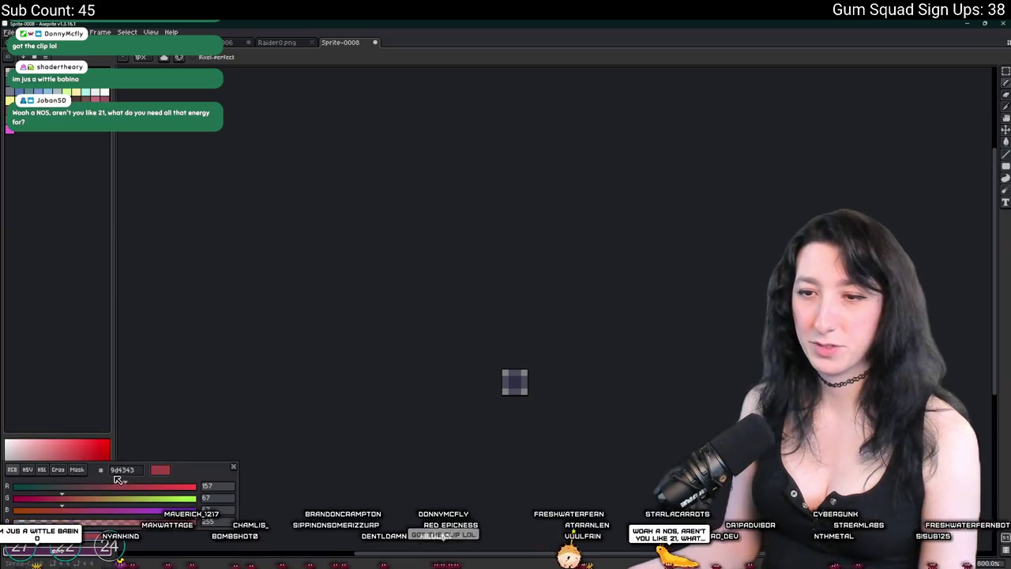
pyautogui.hotkey('alt', 'Tab')
pyautogui.press('Escape')
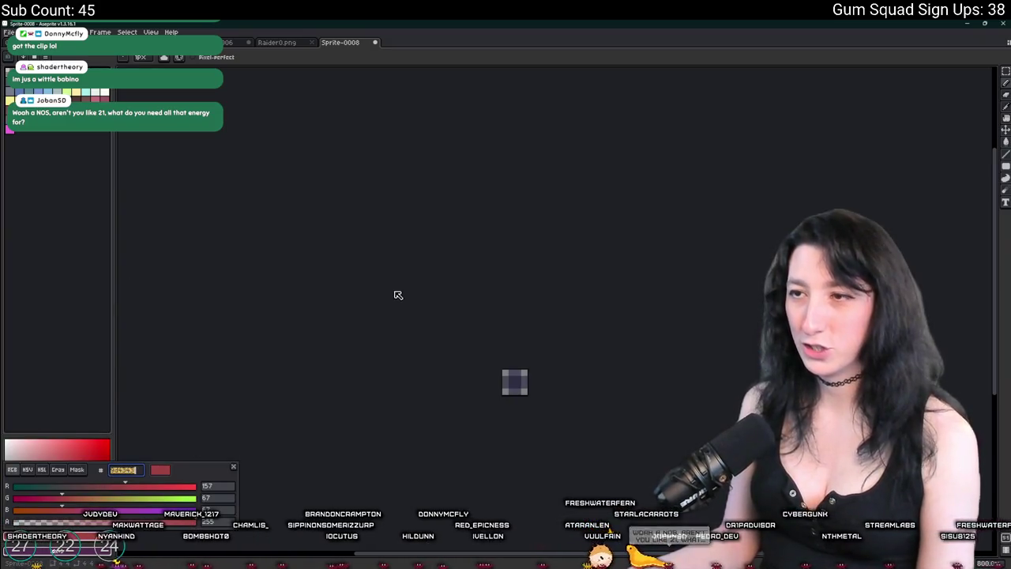
pyautogui.hotkey('alt', 'Tab')
pyautogui.click(270, 278)
# Replace raider5's line 6 trail colour #495F94 with the pasted #9d4343.
pyautogui.doubleClick(574, 245)
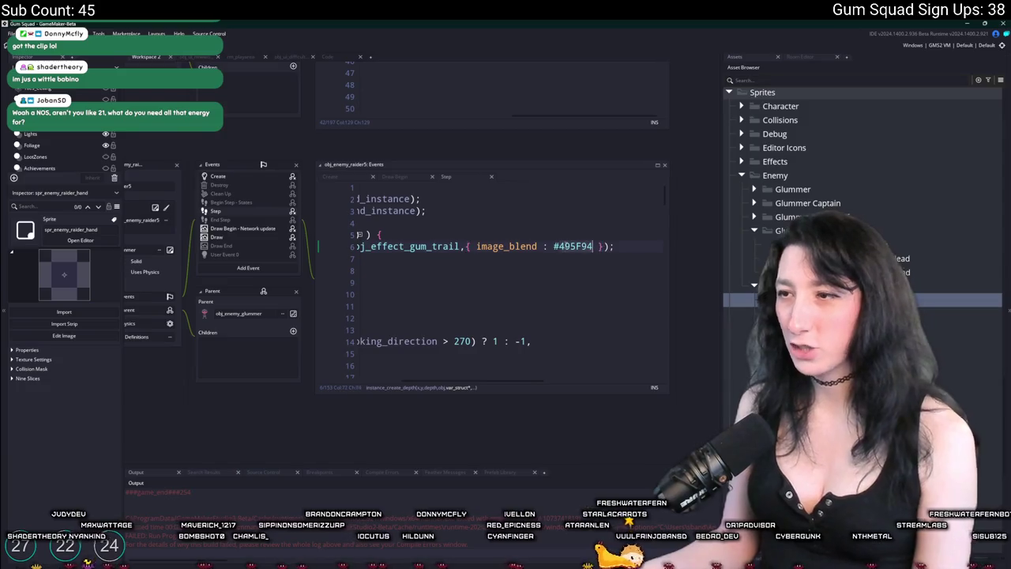
pyautogui.write('#9d4343')
pyautogui.moveTo(565, 251)
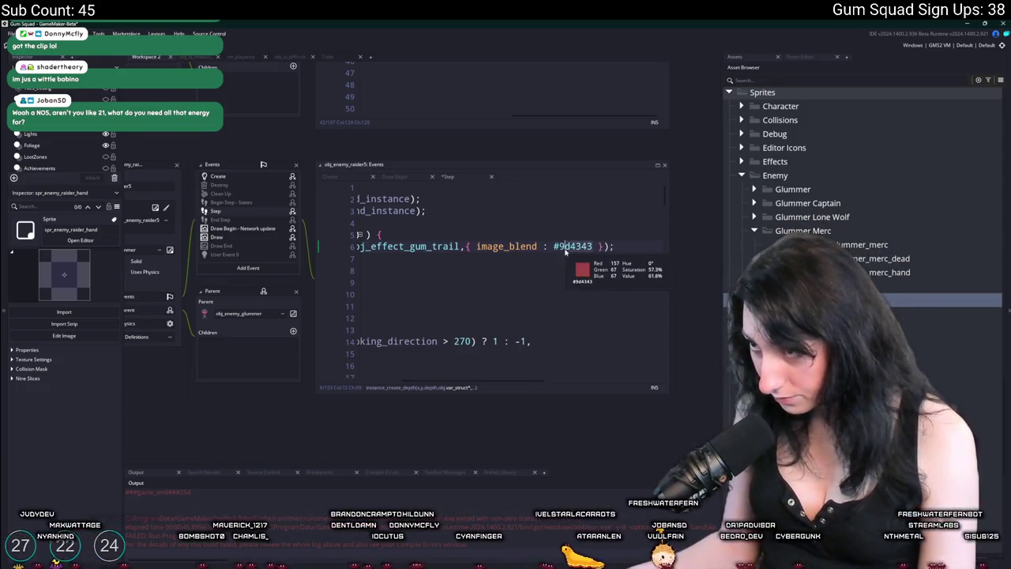
pyautogui.press('Home')
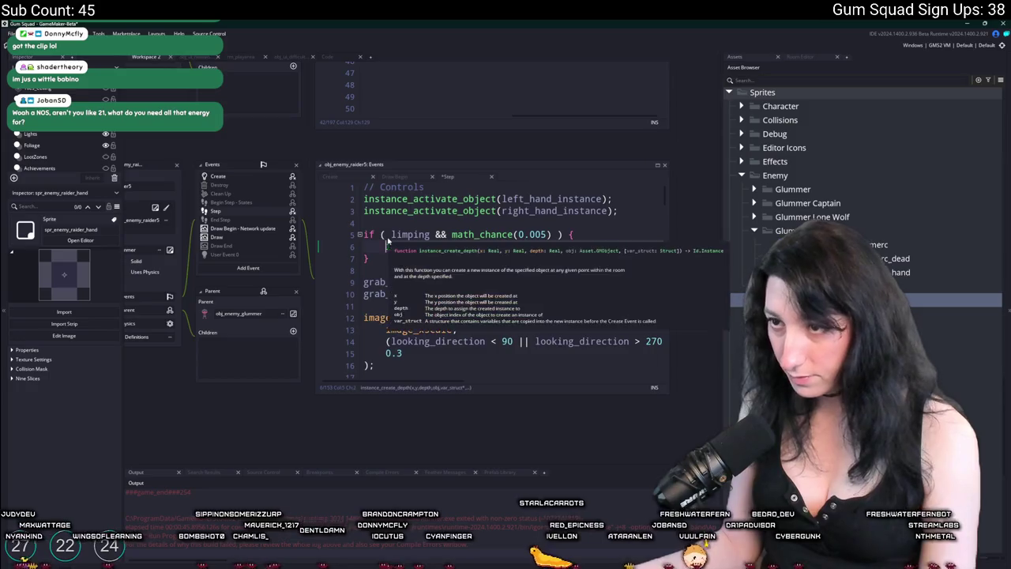
pyautogui.scroll(3, 682, 342)
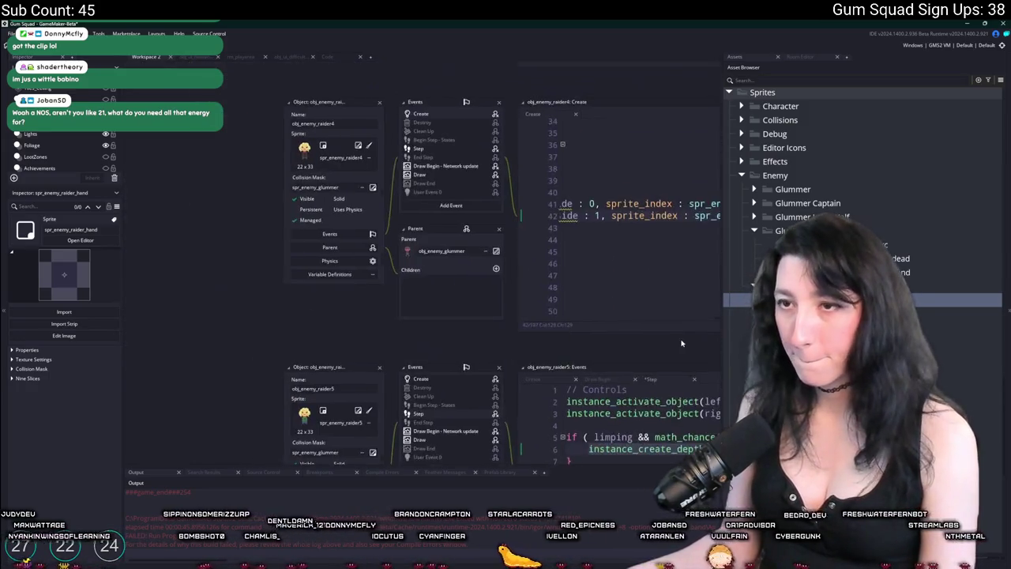
pyautogui.hscroll(2, 364, 186)
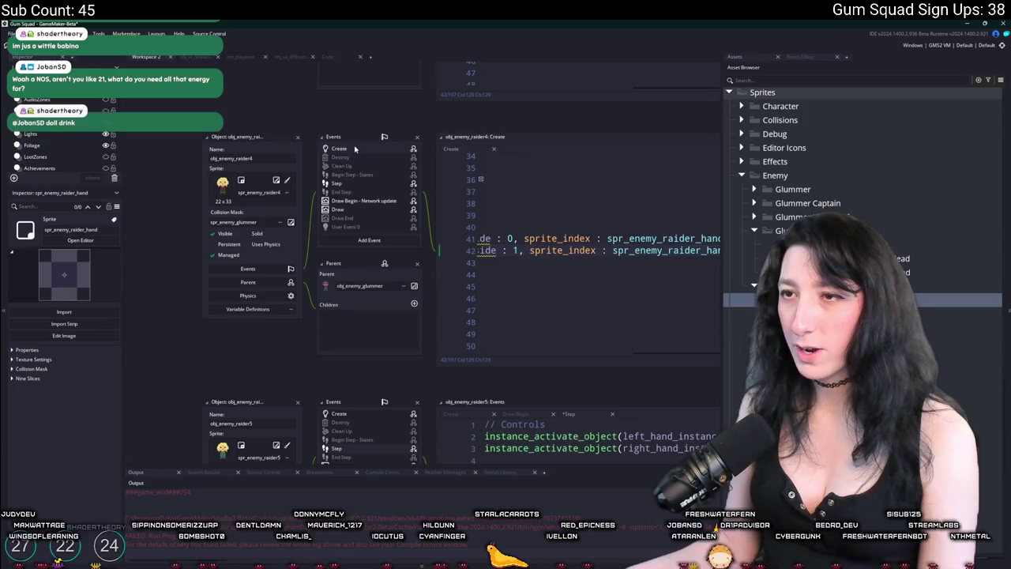
# Bring up the Step code of obj_enemy_raider4 and obj_enemy_raider3 at the trail-colour line.
pyautogui.click(400, 184)
pyautogui.hscroll(1, 400, 184)
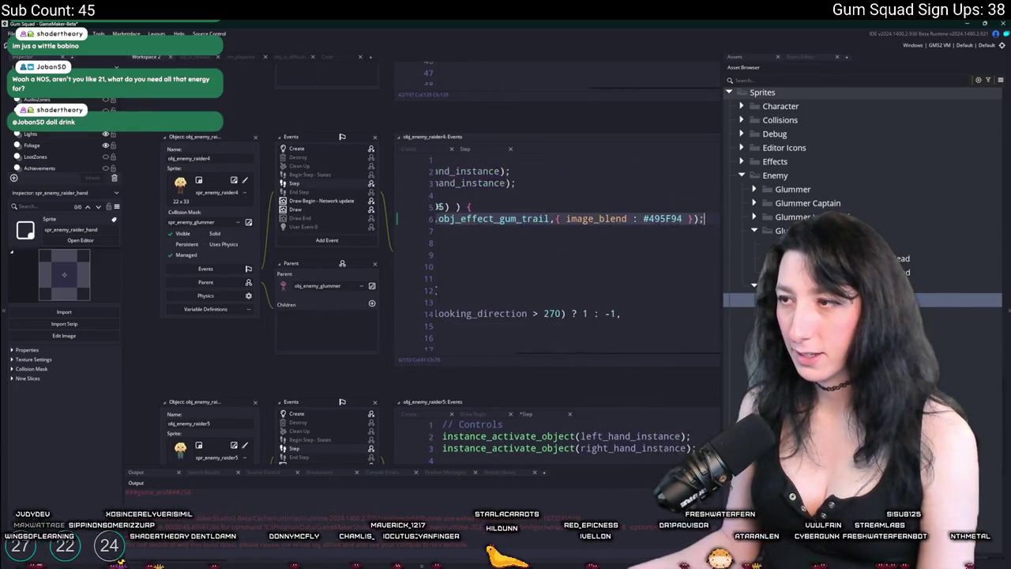
pyautogui.scroll(5, 324, 293)
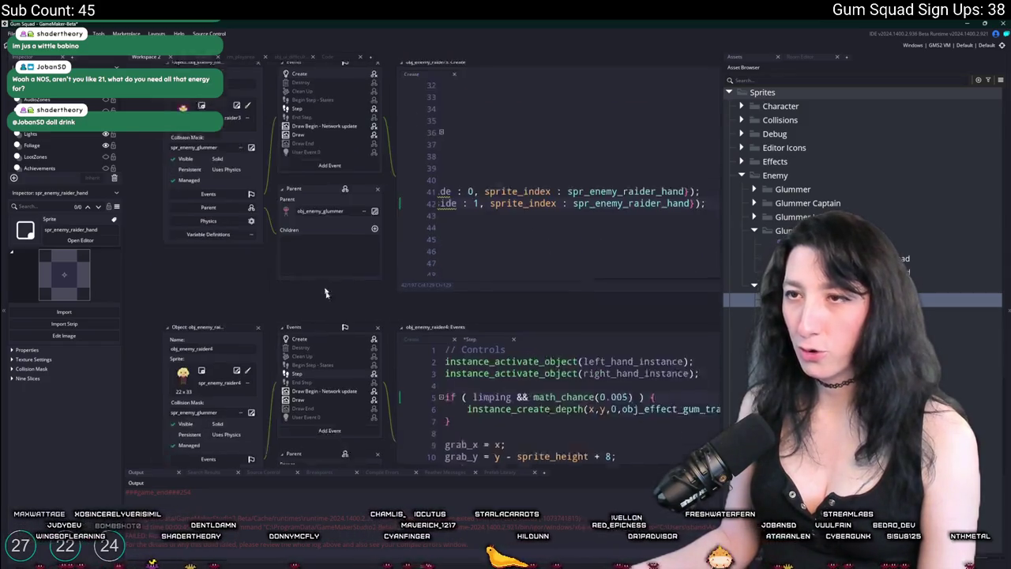
pyautogui.scroll(1, 325, 293)
pyautogui.click(339, 139)
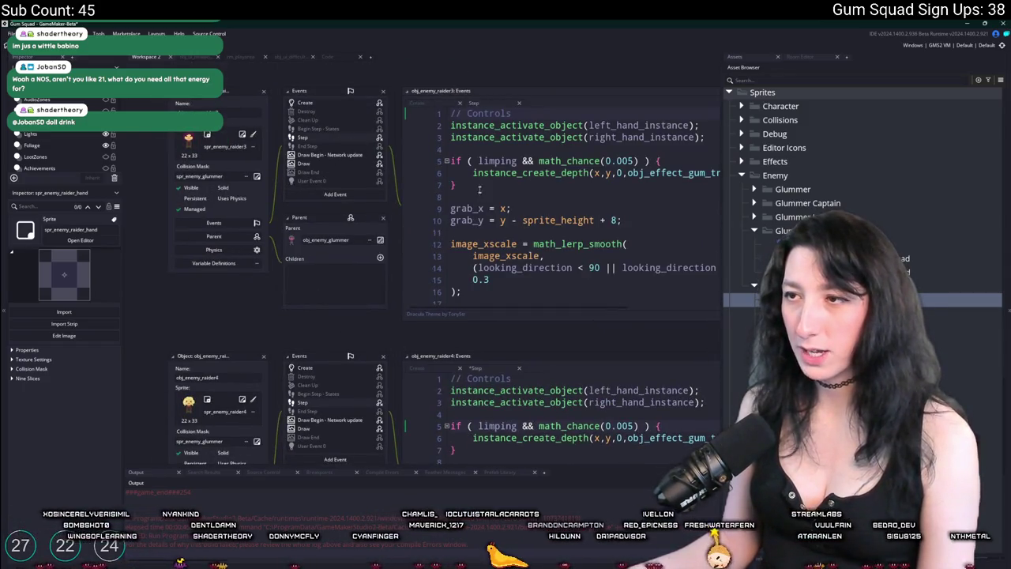
pyautogui.hscroll(5, 479, 189)
pyautogui.scroll(8, 444, 349)
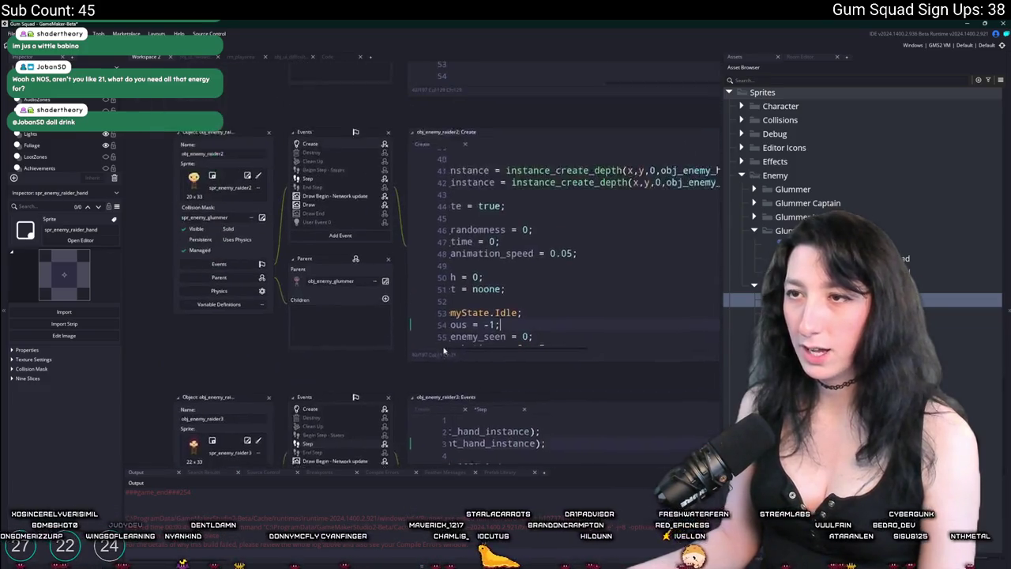
pyautogui.hscroll(3, 443, 350)
pyautogui.scroll(1, 444, 350)
pyautogui.hscroll(-3, 356, 316)
# Bring up the Step code of raider2, raider1 and raider0 at the trail-colour line.
pyautogui.click(190, 229)
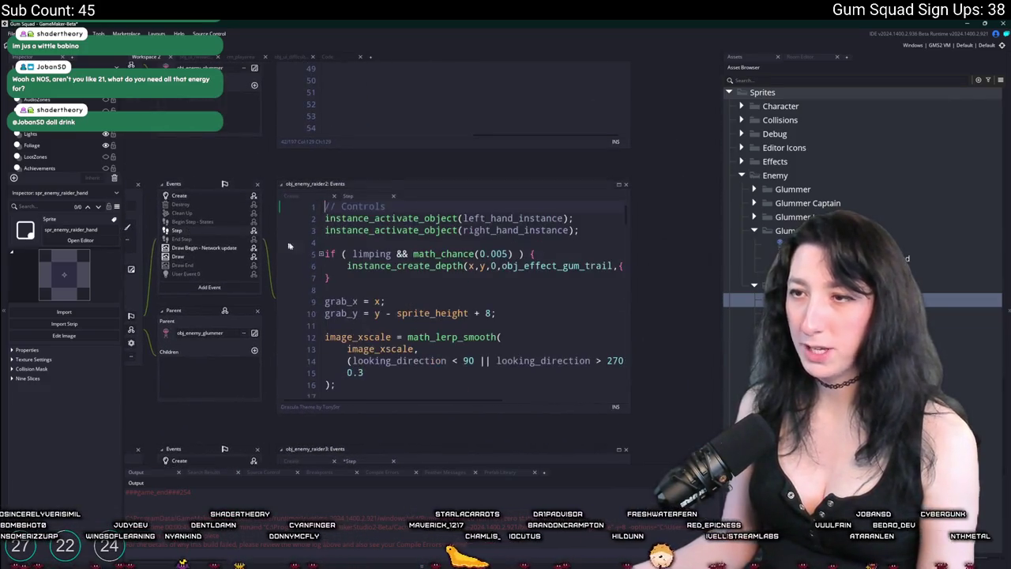
pyautogui.hscroll(3, 455, 300)
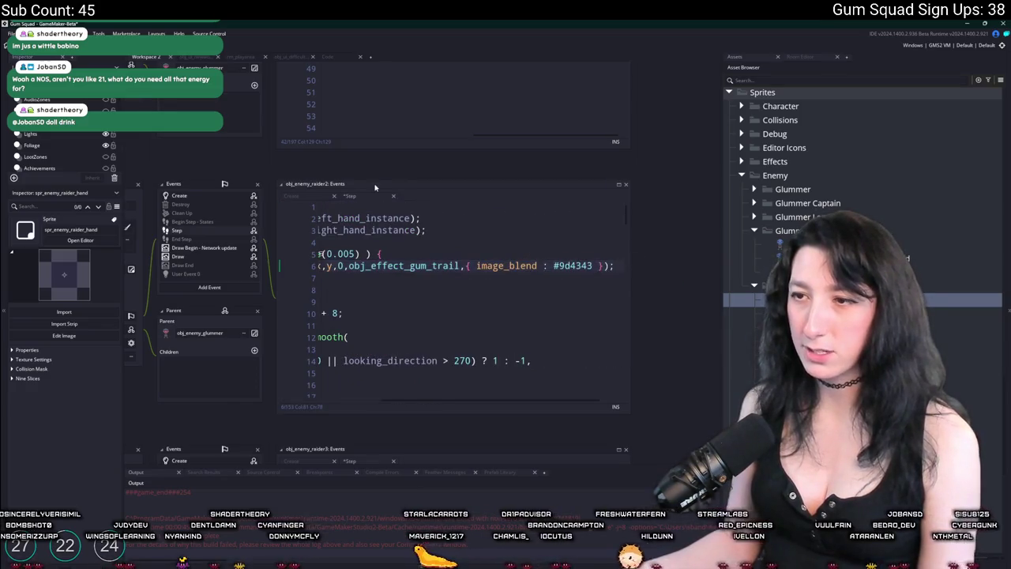
pyautogui.scroll(1, 351, 181)
pyautogui.scroll(5, 351, 181)
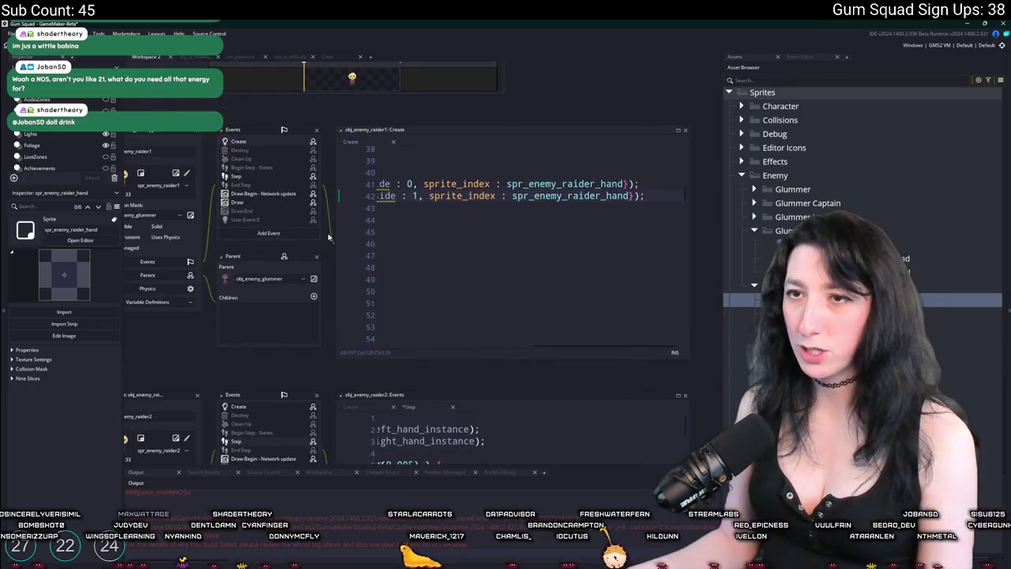
pyautogui.click(256, 178)
pyautogui.hscroll(3, 410, 211)
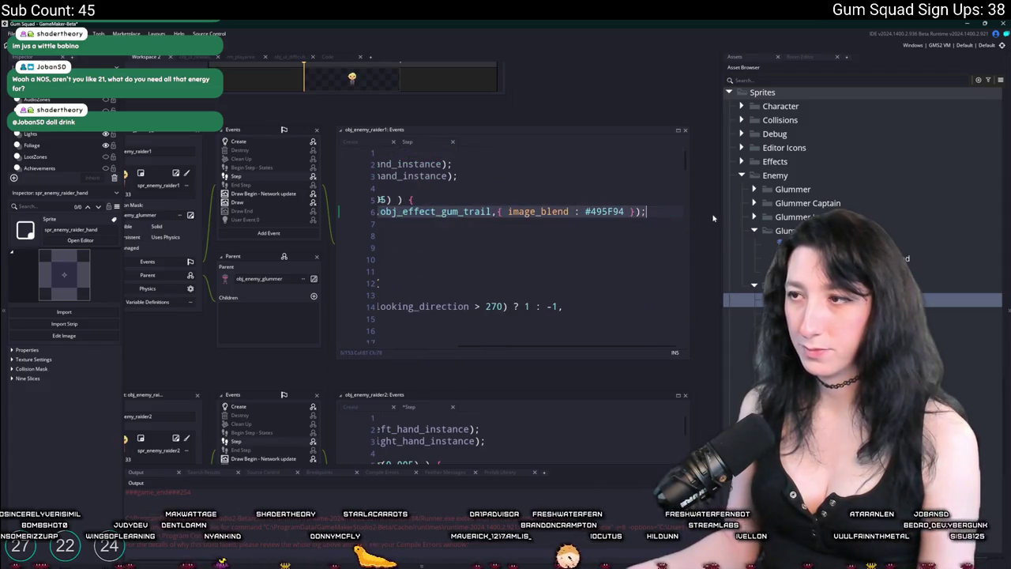
pyautogui.scroll(5, 636, 269)
pyautogui.scroll(10, 636, 268)
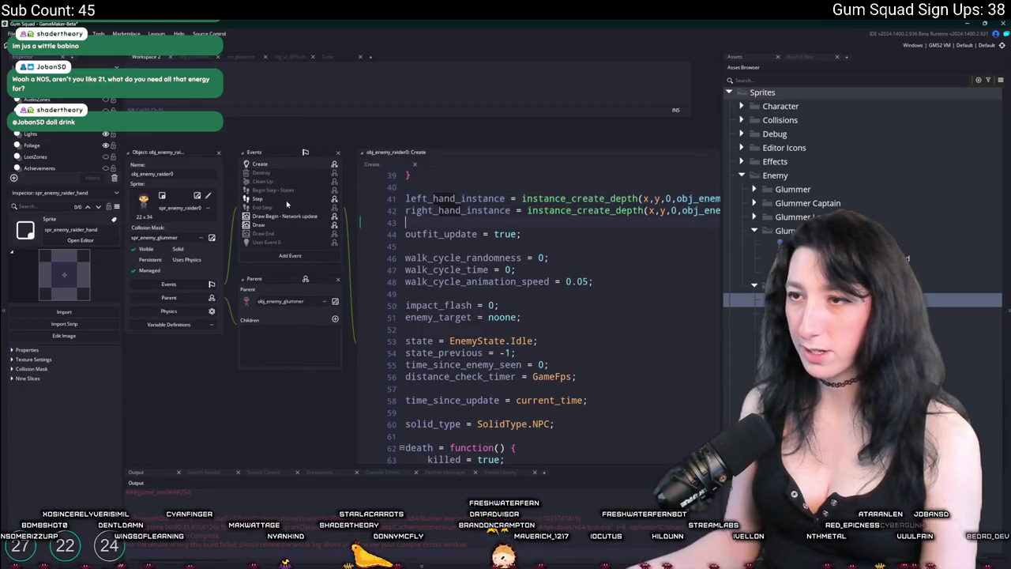
pyautogui.click(257, 198)
pyautogui.hscroll(5, 612, 255)
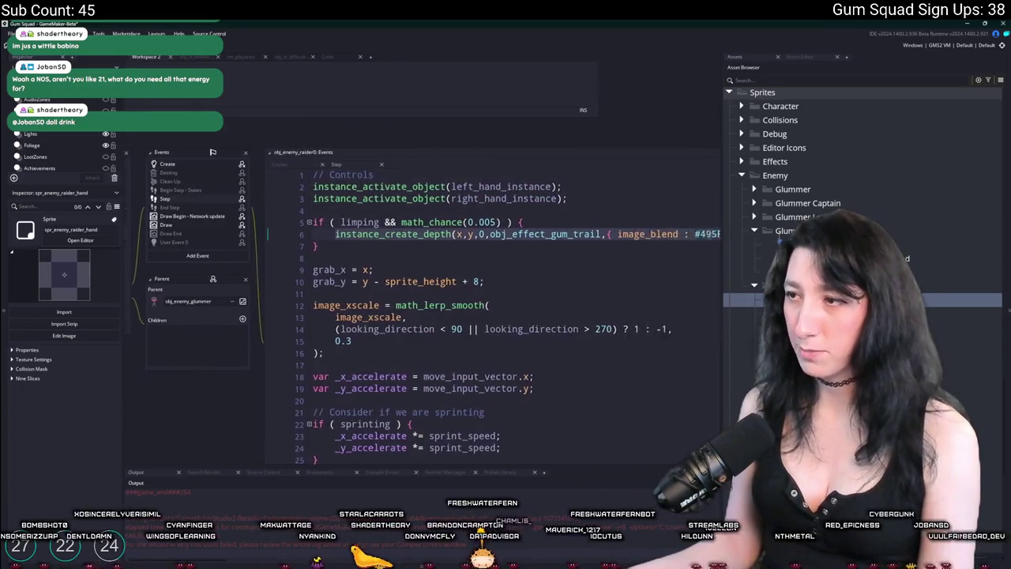
# Search 'hand' to reach spr_enemy_raider_hand, then put the caret on line 6 of raider6's Step code.
pyautogui.hotkey('ctrl', 't')
pyautogui.write('hand')
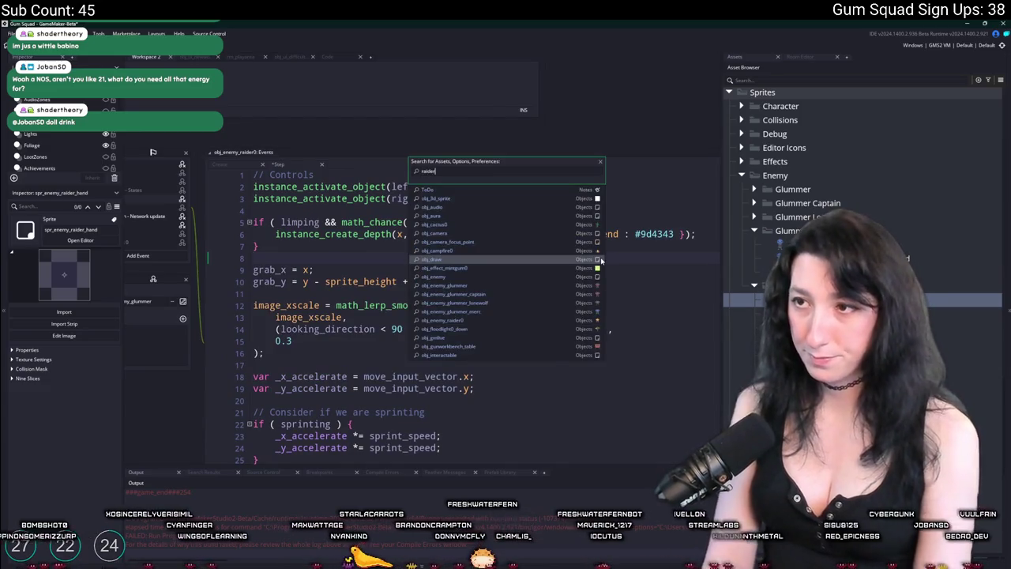
pyautogui.press('Return')
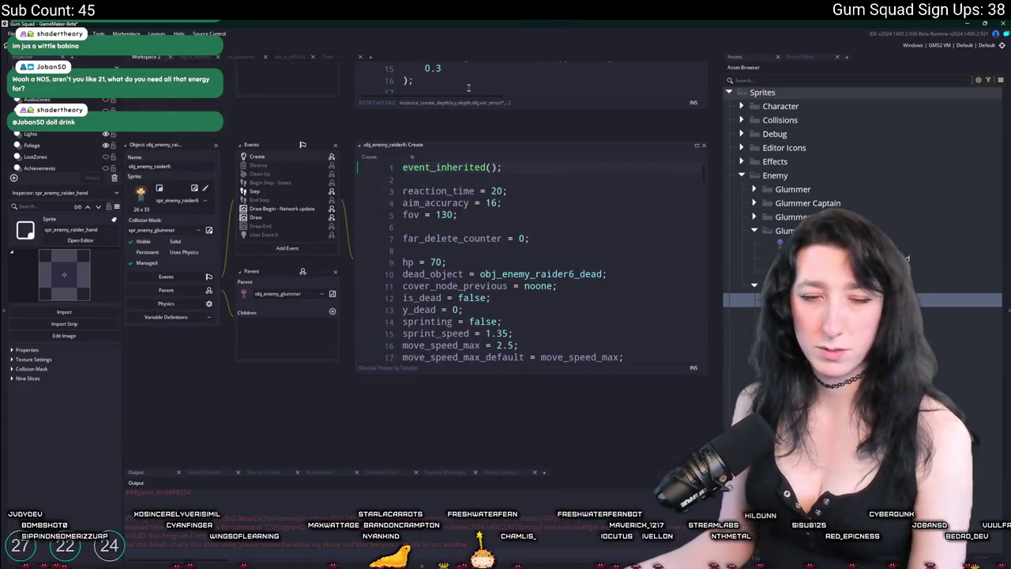
pyautogui.click(307, 191)
pyautogui.click(427, 225)
pyautogui.press('End')
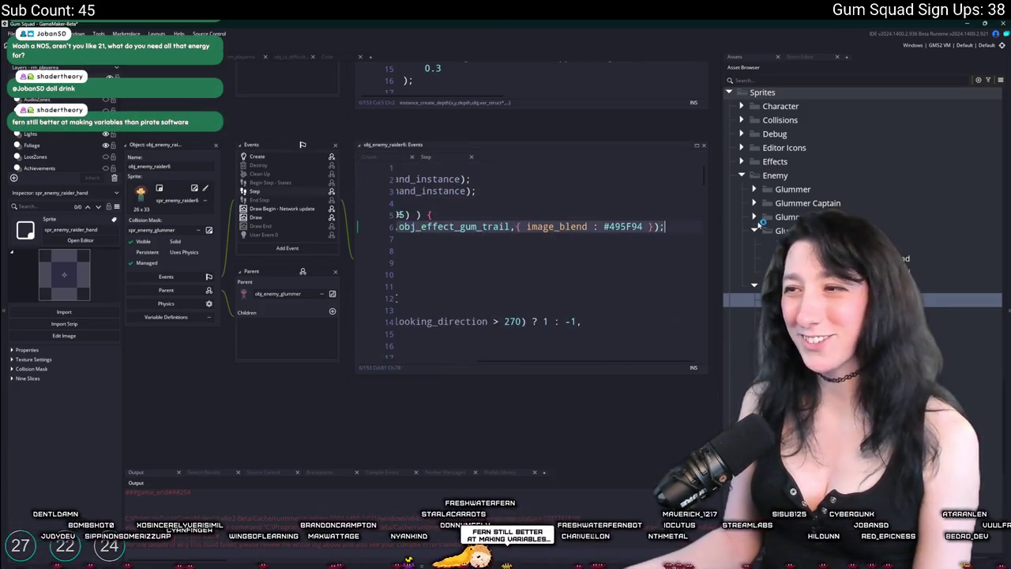
pyautogui.click(608, 246)
# Set obj_enemy_raider7's line 6 trail colour to #9d4343 and save.
pyautogui.hotkey('ctrl', 't')
pyautogui.write('er7')
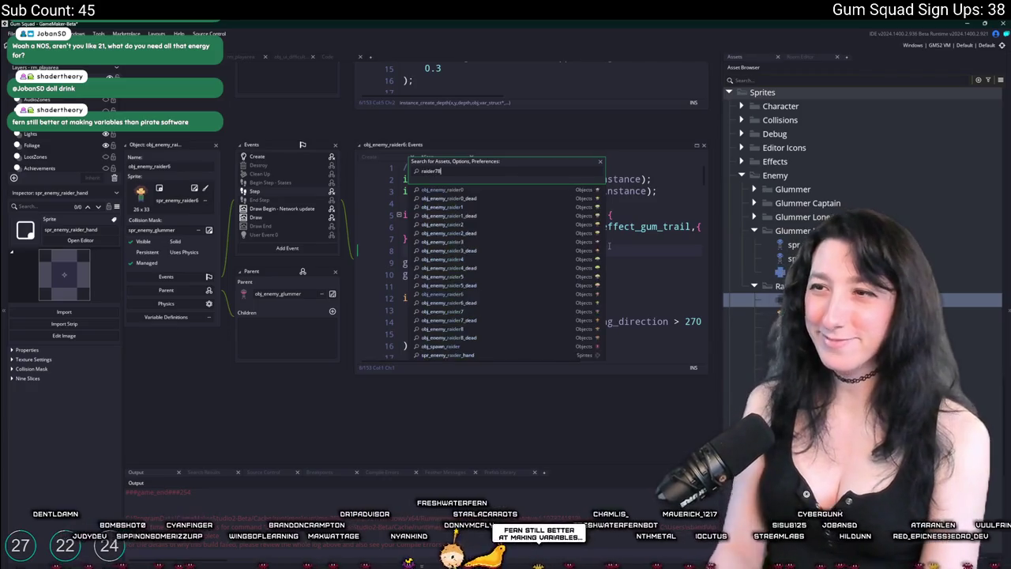
pyautogui.press('Return')
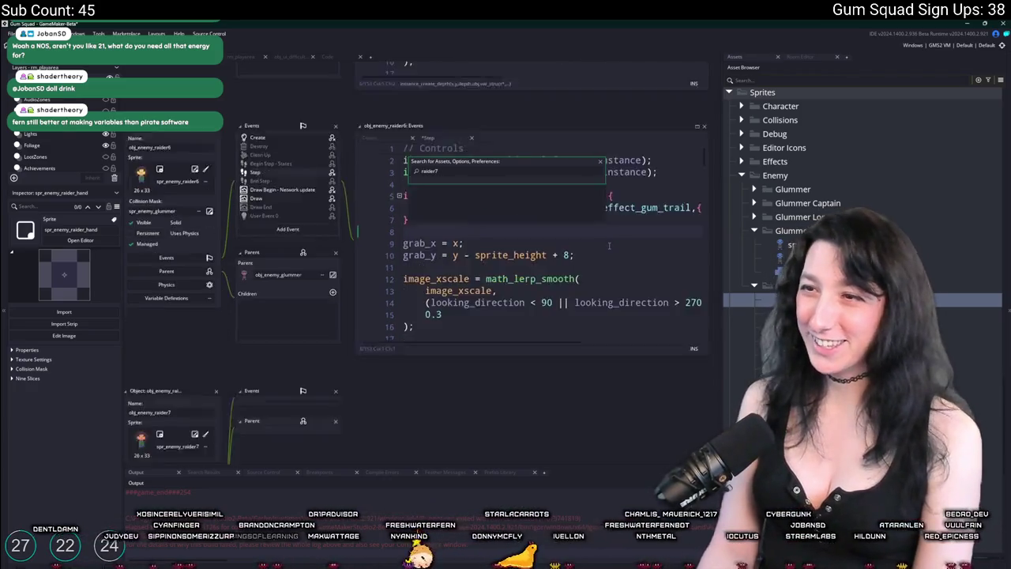
pyautogui.click(254, 191)
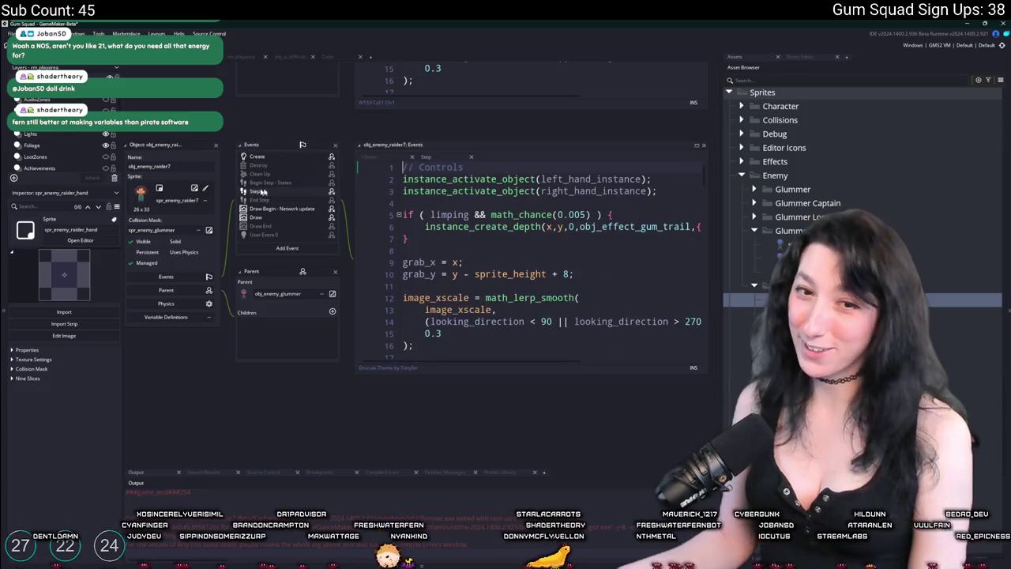
pyautogui.click(553, 226)
pyautogui.press('End')
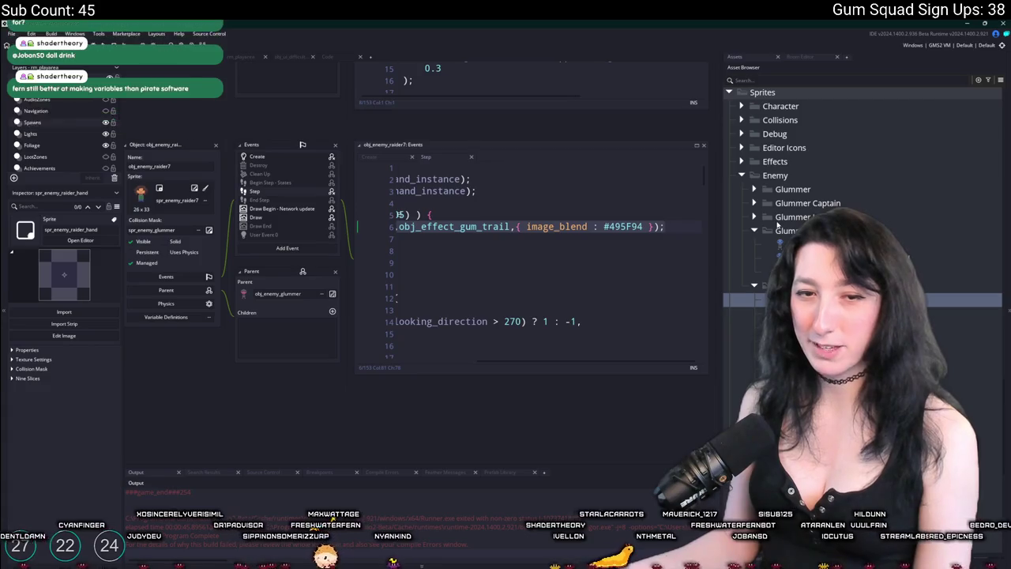
pyautogui.write('#9d4343')
pyautogui.hotkey('ctrl', 's')
# Set obj_enemy_raider8's line 6 trail colour to #9d4343.
pyautogui.hotkey('ctrl', 't')
pyautogui.write('raid')
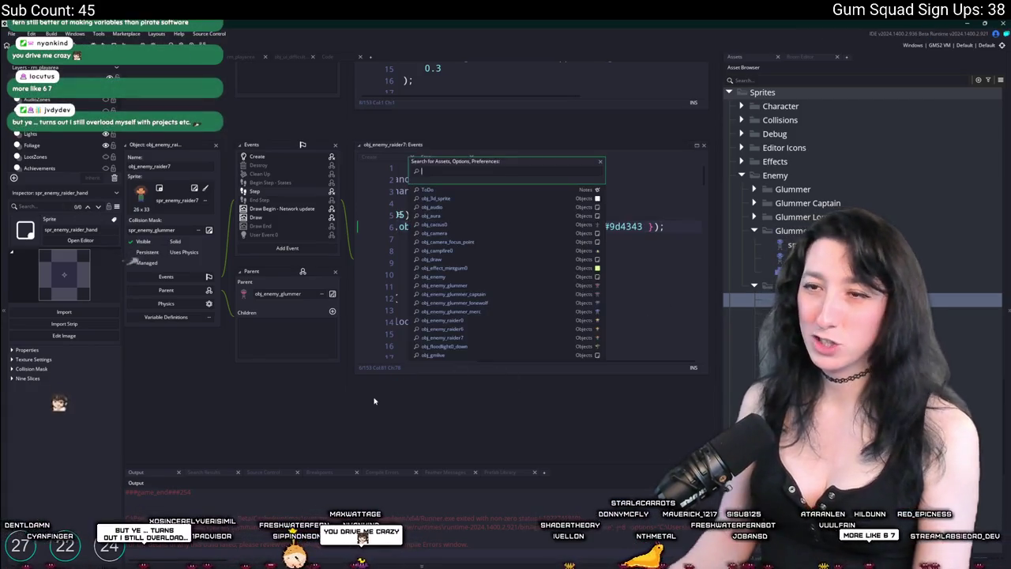
pyautogui.write('er8')
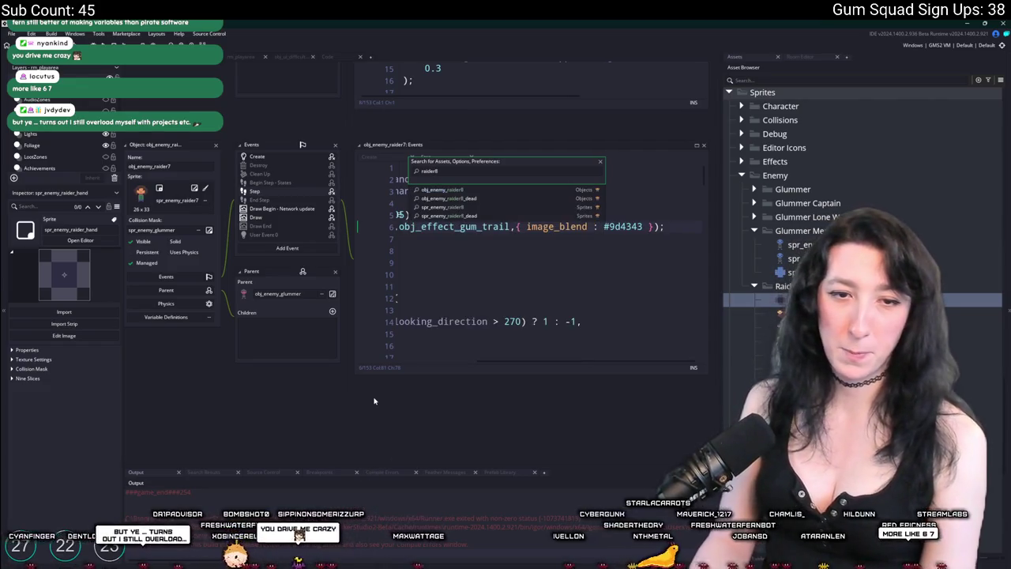
pyautogui.press('Return')
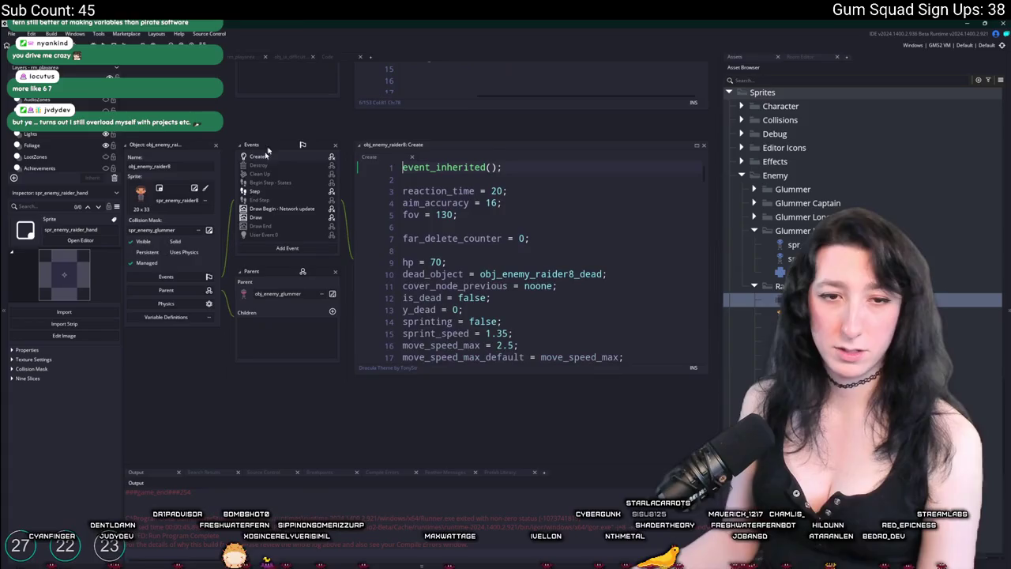
pyautogui.click(297, 195)
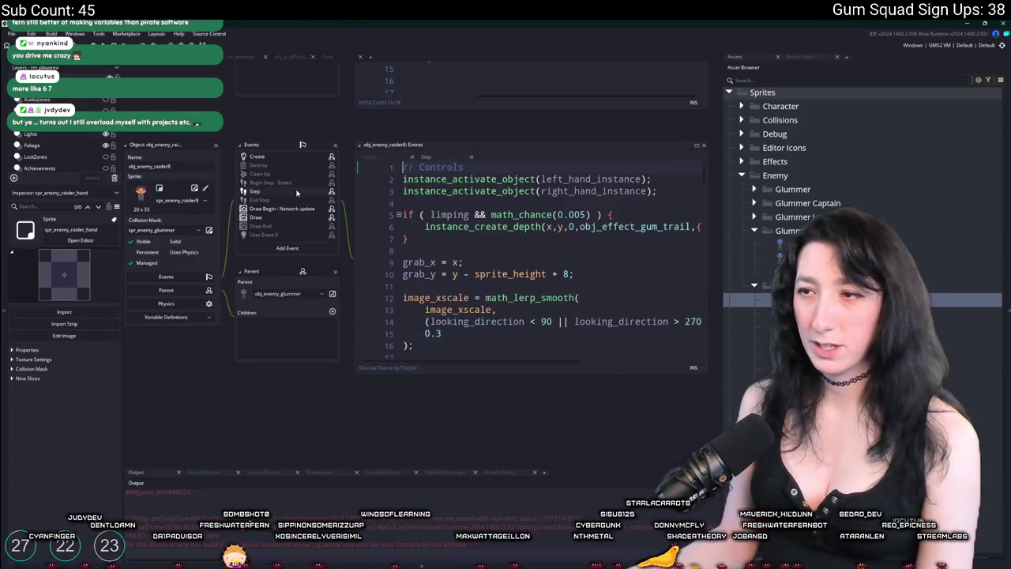
pyautogui.click(697, 227)
pyautogui.hotkey('ctrl', 'v')
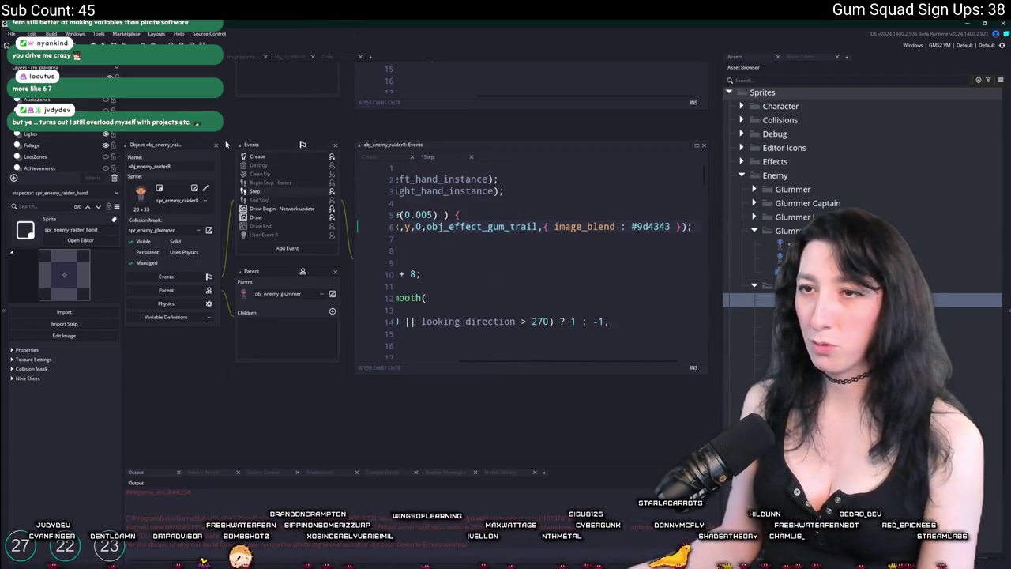
pyautogui.scroll(3, 251, 232)
# Clear the workspace by opening and closing a new empty workspace tab.
pyautogui.hotkey('ctrl', 't')
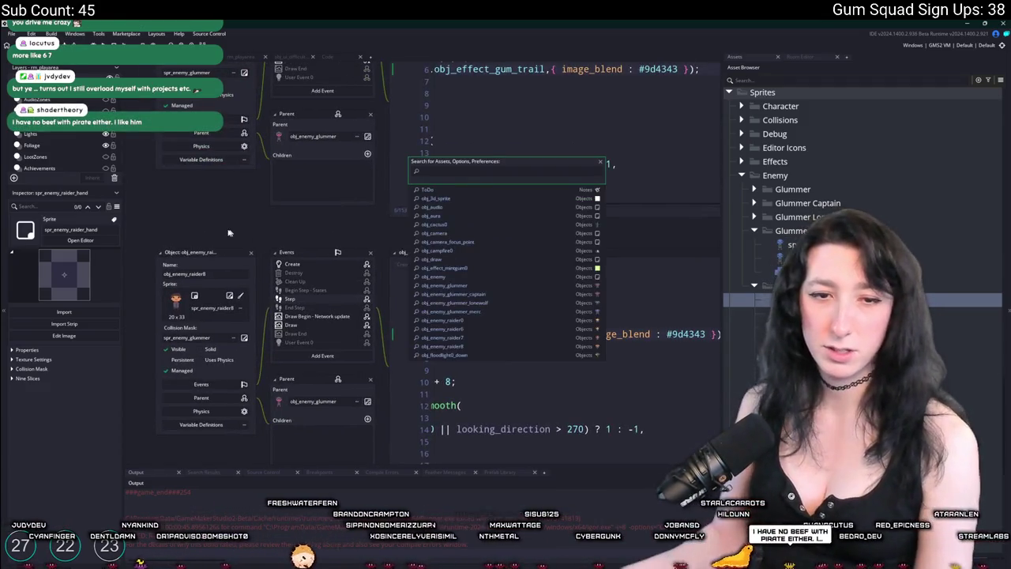
pyautogui.press('Escape')
pyautogui.scroll(3, 258, 353)
pyautogui.scroll(1, 238, 300)
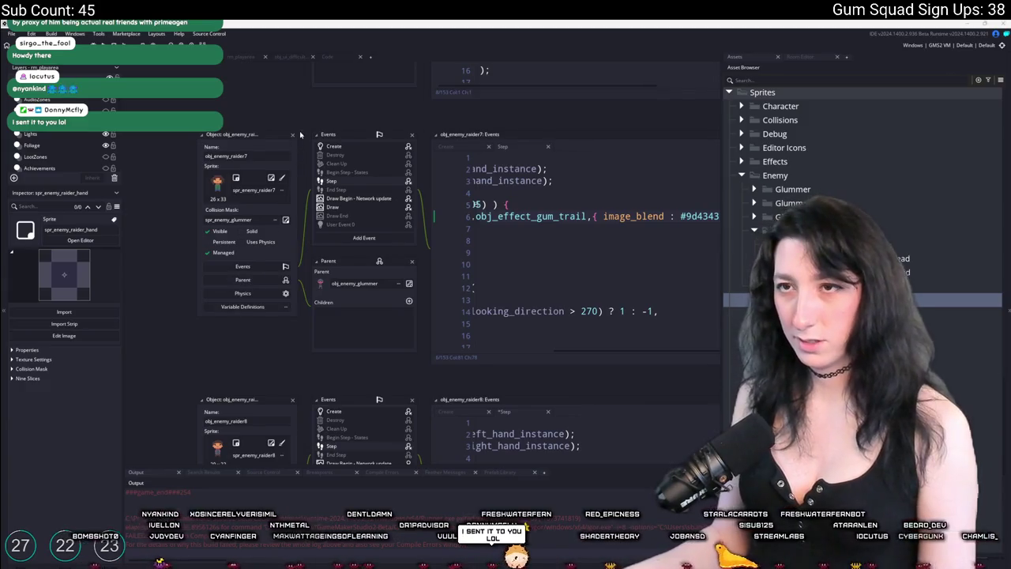
pyautogui.click(369, 56)
pyautogui.click(235, 56)
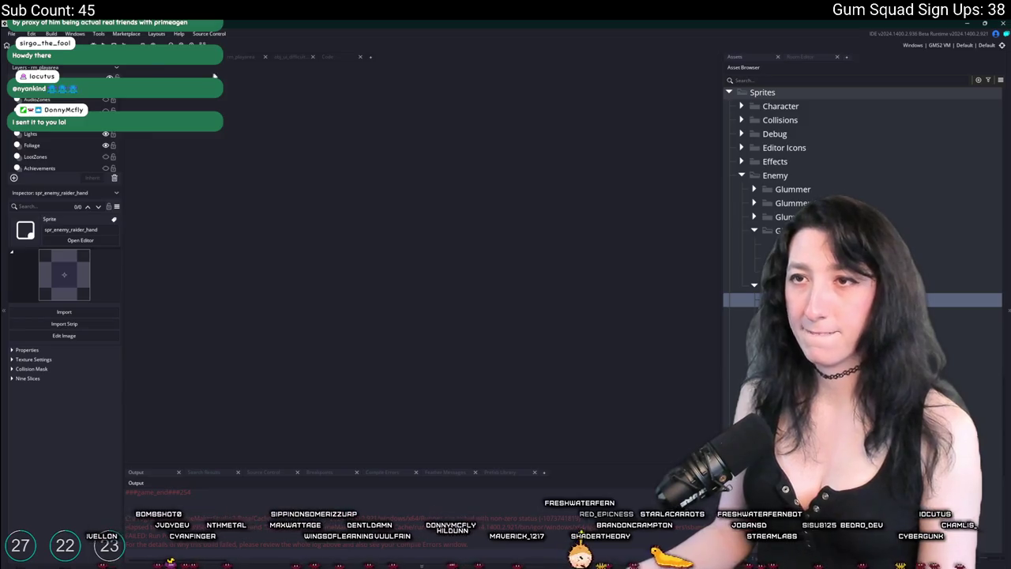
# Open rm_playarea and the ToDo.txt notes via a 'todo' asset search.
pyautogui.click(238, 58)
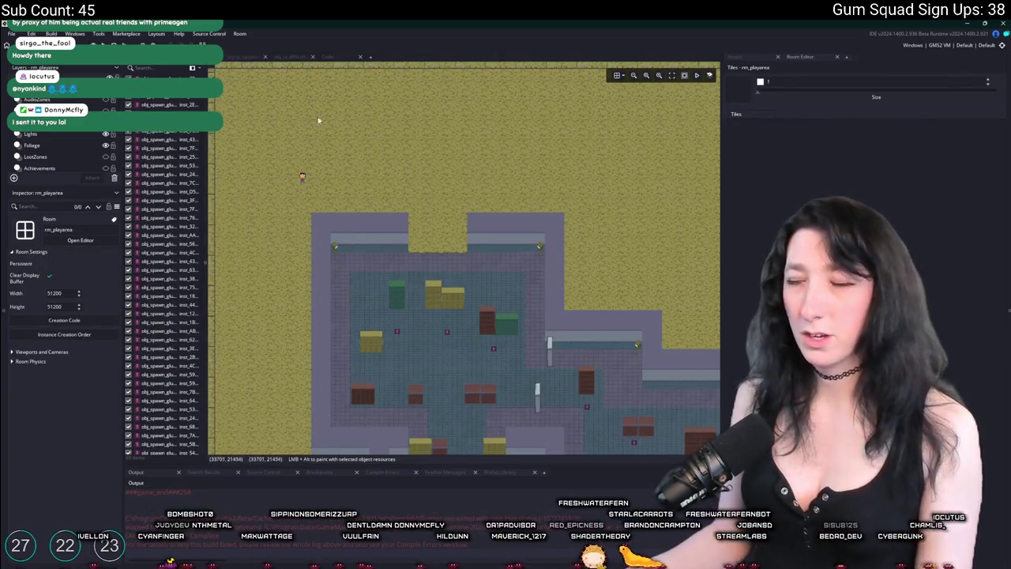
pyautogui.click(736, 56)
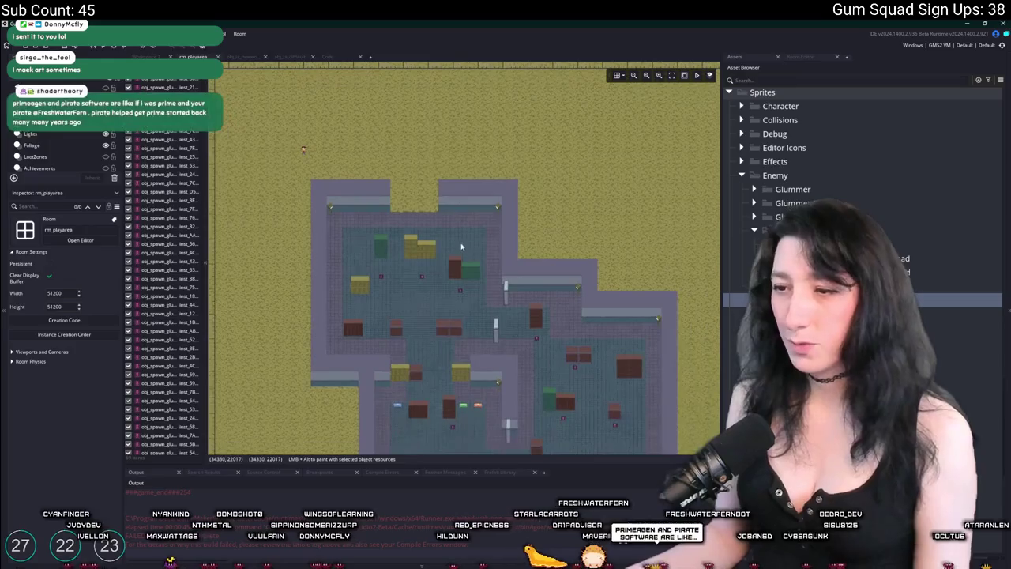
pyautogui.hotkey('ctrl', 't')
pyautogui.write('todo')
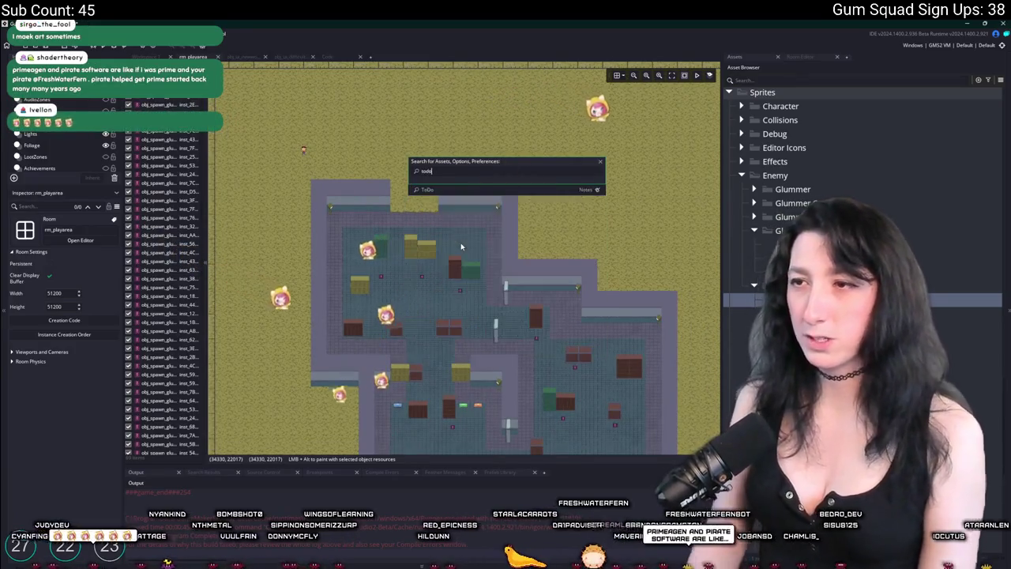
pyautogui.press('Return')
# Delete the 'Enemy raider hands aren't set' line from ToDo.txt and close the notes.
pyautogui.click(461, 246)
pyautogui.hotkey('shift', 'Home')
pyautogui.press('BackSpace')
pyautogui.press('BackSpace')
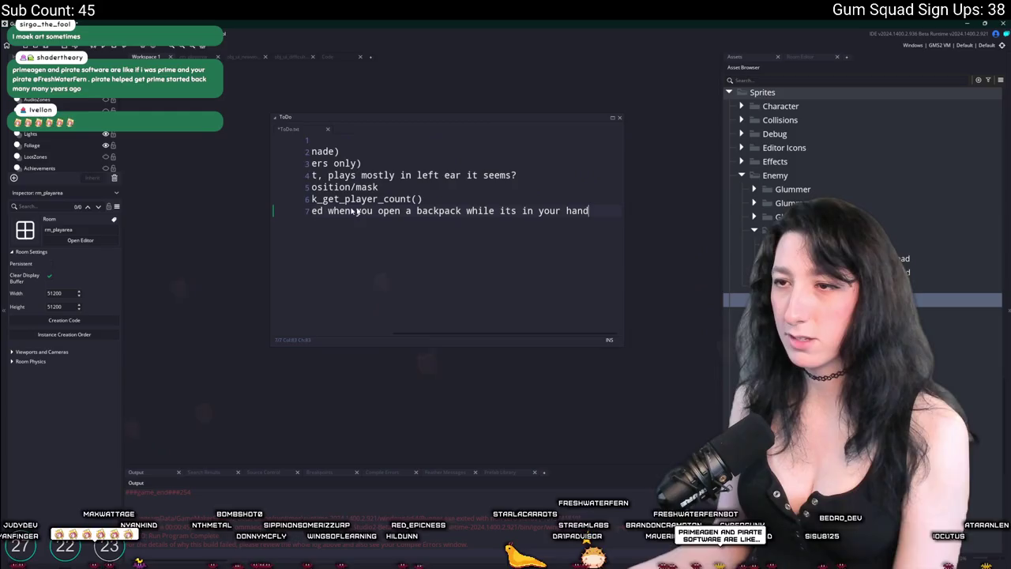
pyautogui.press('Home')
pyautogui.moveTo(296, 129); pyautogui.dragTo(295, 106)
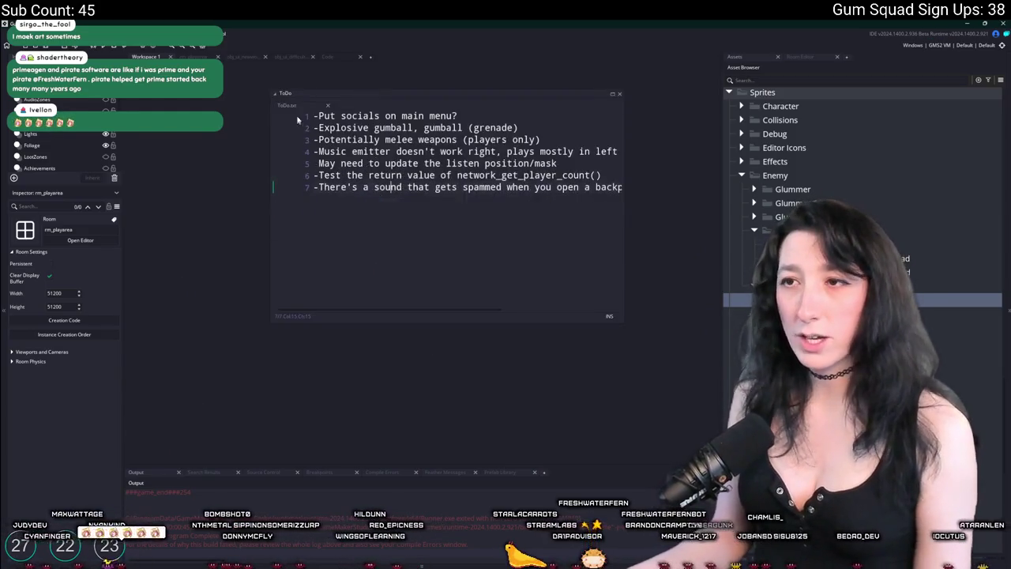
pyautogui.middleClick(292, 101)
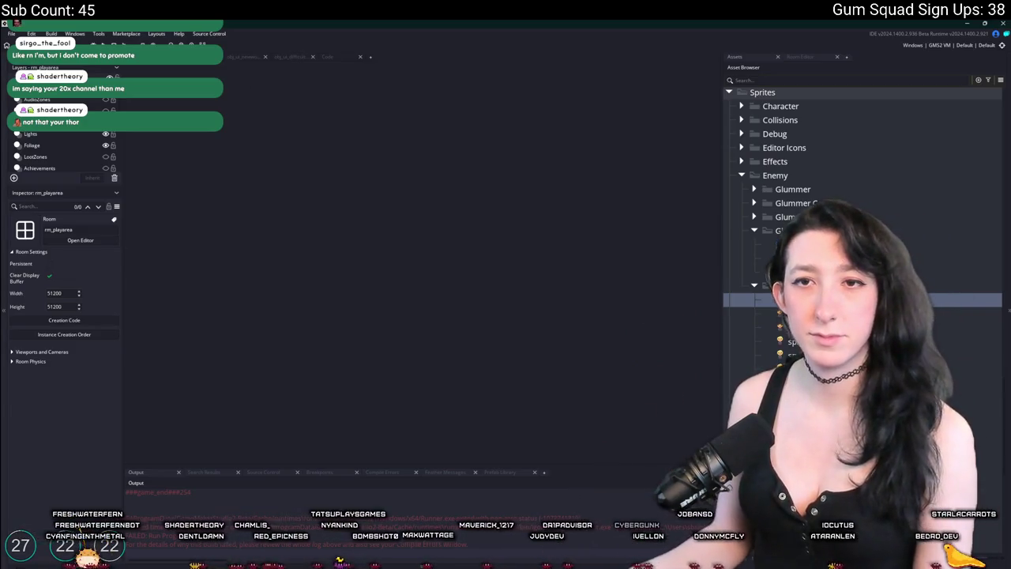
# Pan and zoom the rm_playarea room to centre the desert outpost's watchtower.
pyautogui.hotkey('ctrl', 't')
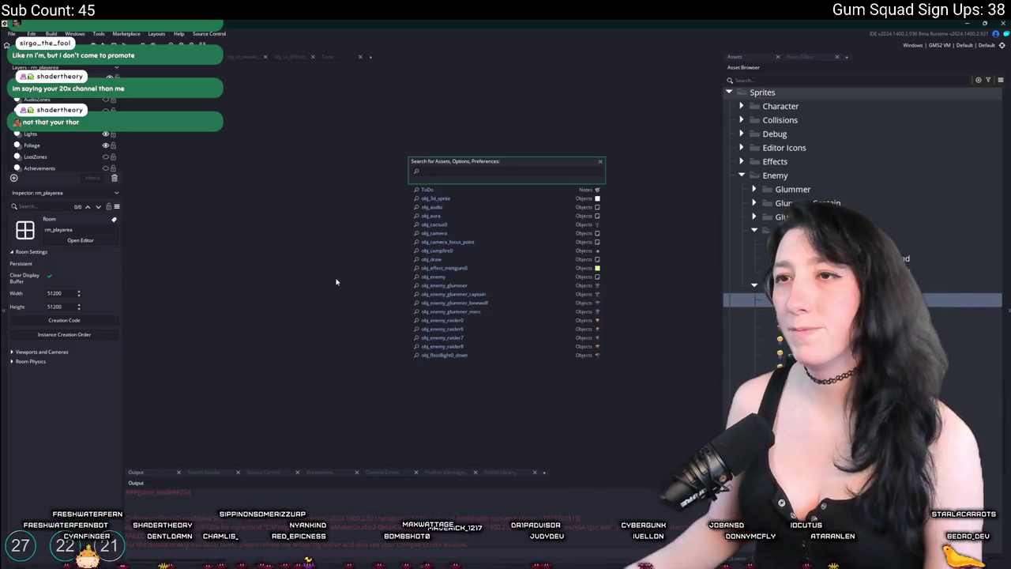
pyautogui.press('Escape')
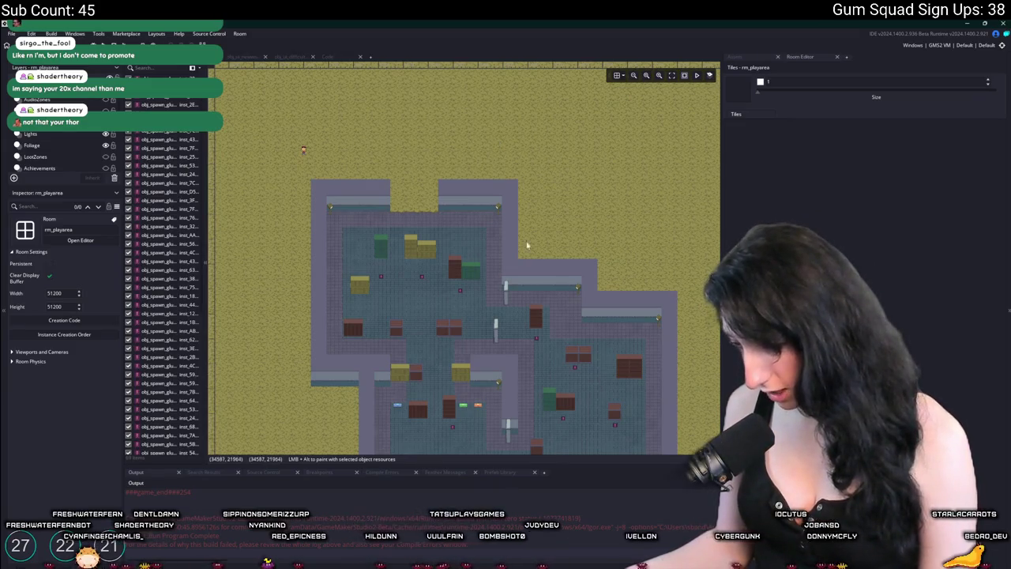
pyautogui.moveTo(496, 338); pyautogui.dragTo(433, 275)
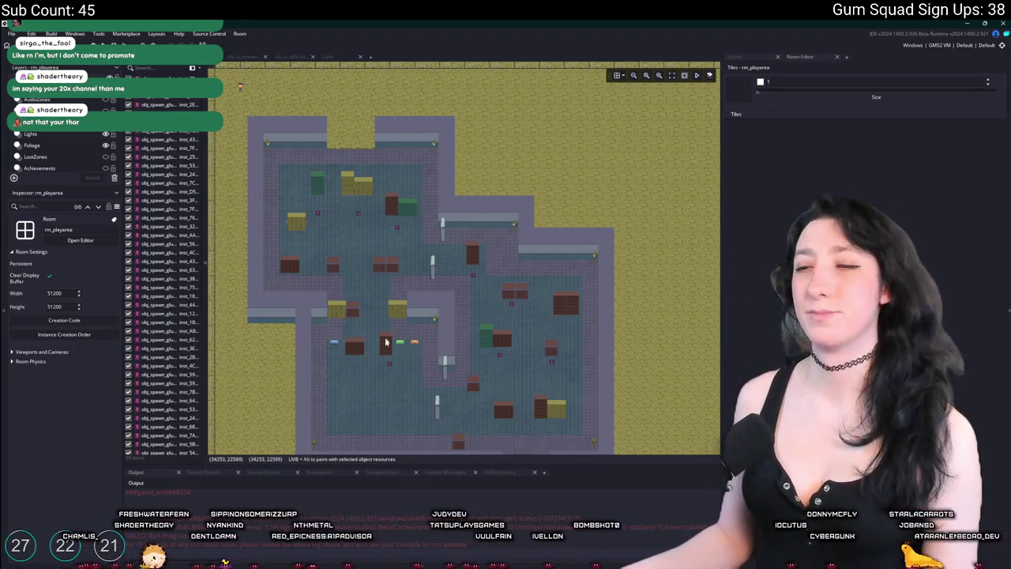
pyautogui.scroll(2, 462, 334)
pyautogui.scroll(-4, 451, 334)
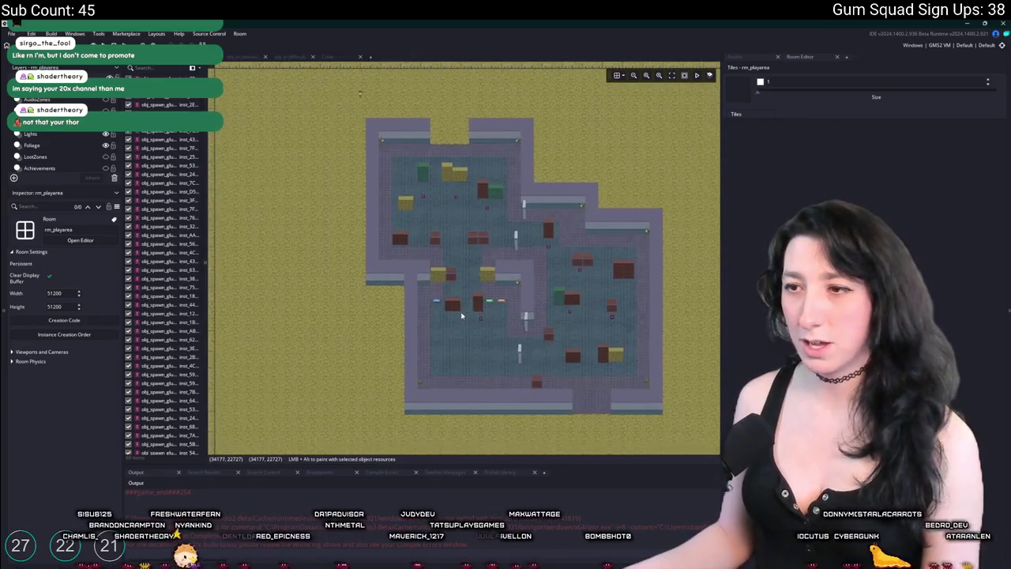
pyautogui.scroll(-3, 462, 316)
pyautogui.moveTo(266, 272)
pyautogui.mouseDown()
pyautogui.moveTo(371, 276)
pyautogui.moveTo(388, 300)
pyautogui.moveTo(641, 269)
pyautogui.mouseUp()
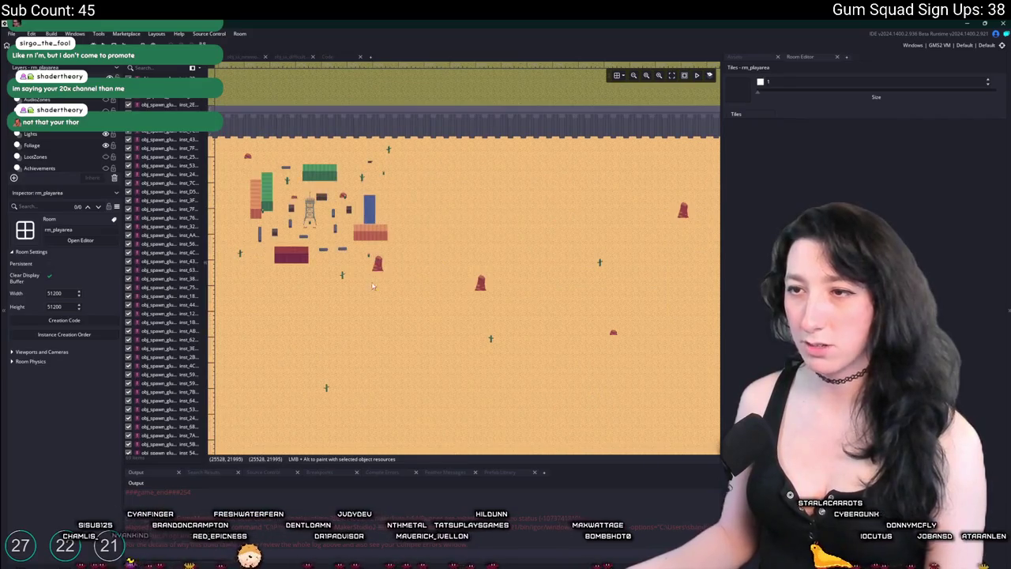
pyautogui.scroll(4, 373, 286)
pyautogui.scroll(-1, 355, 252)
pyautogui.moveTo(346, 241); pyautogui.dragTo(610, 252)
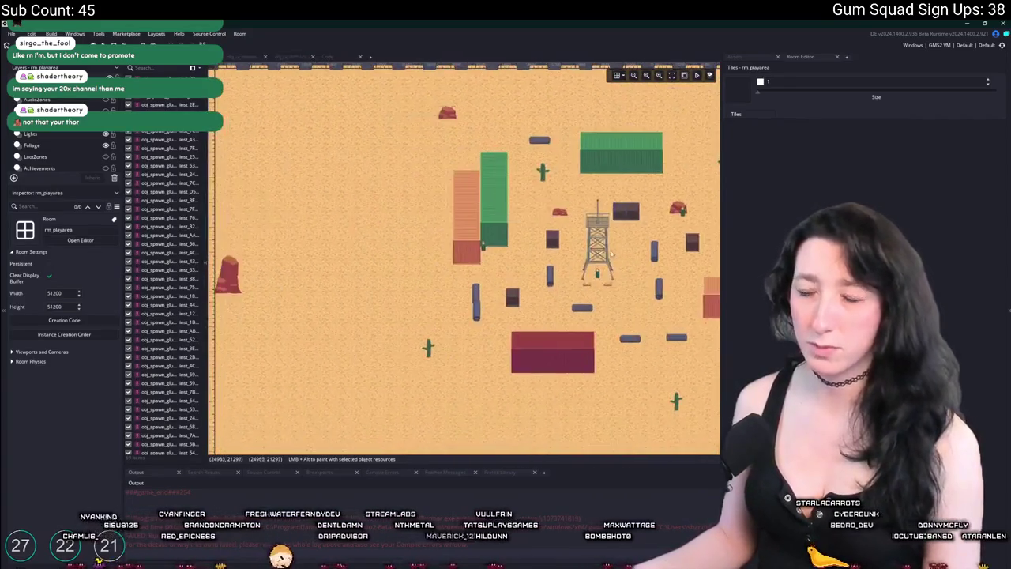
pyautogui.scroll(-2, 63, 150)
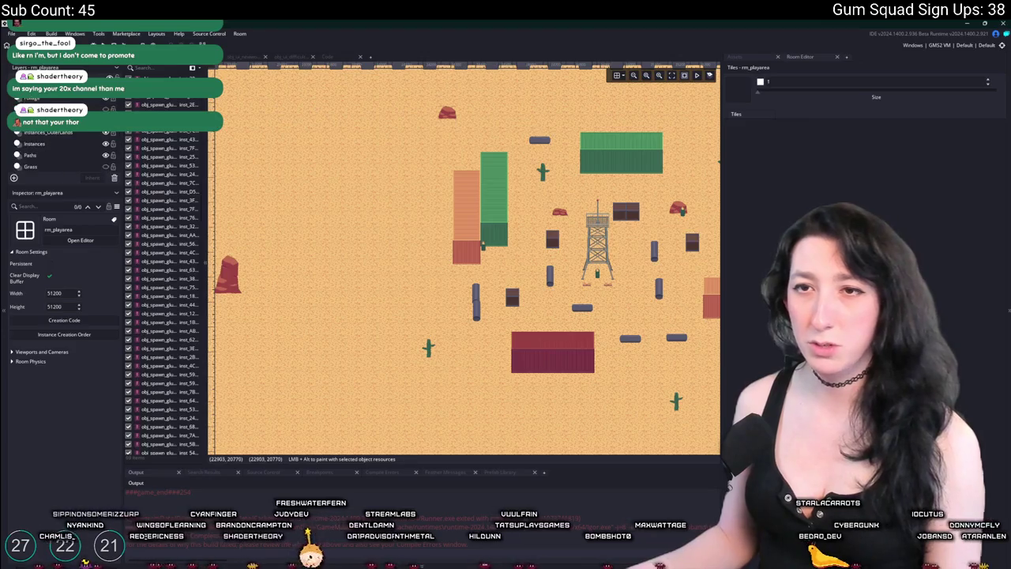
pyautogui.scroll(2, 63, 150)
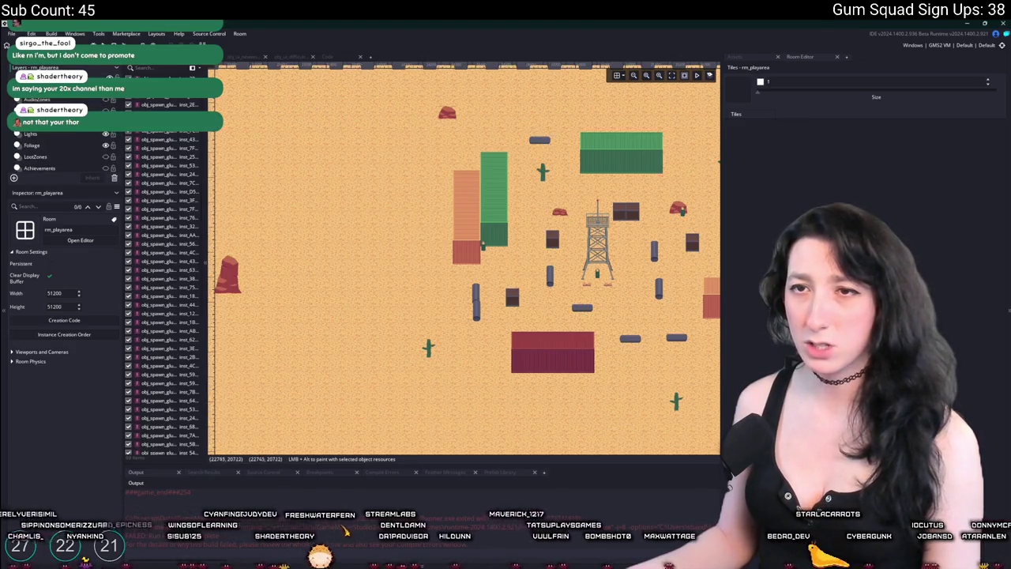
pyautogui.click(734, 56)
# Place two obj_spawn_glummer_merc instances and one more glummer spawn near the watchtower.
pyautogui.click(757, 81)
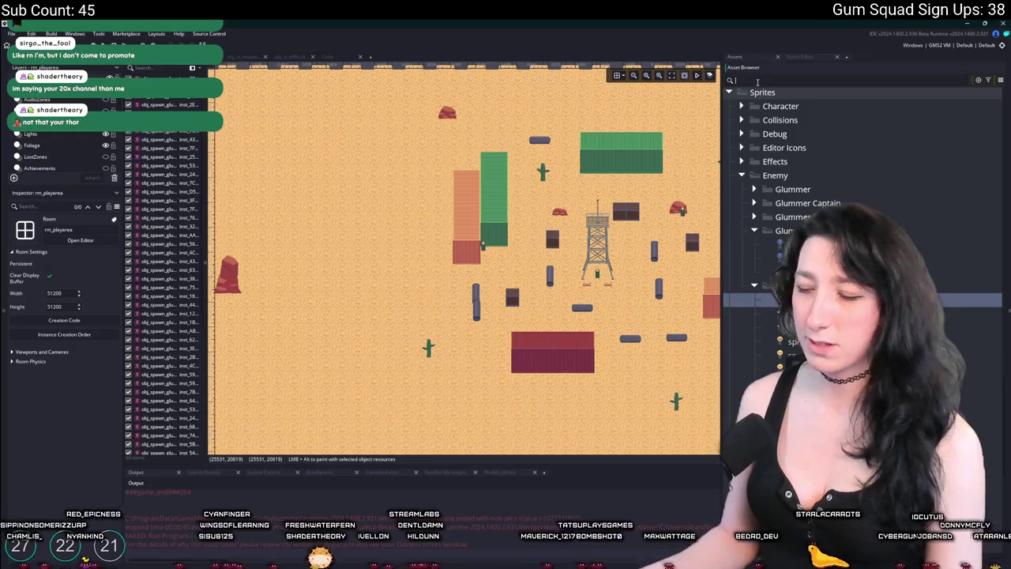
pyautogui.write('spawn')
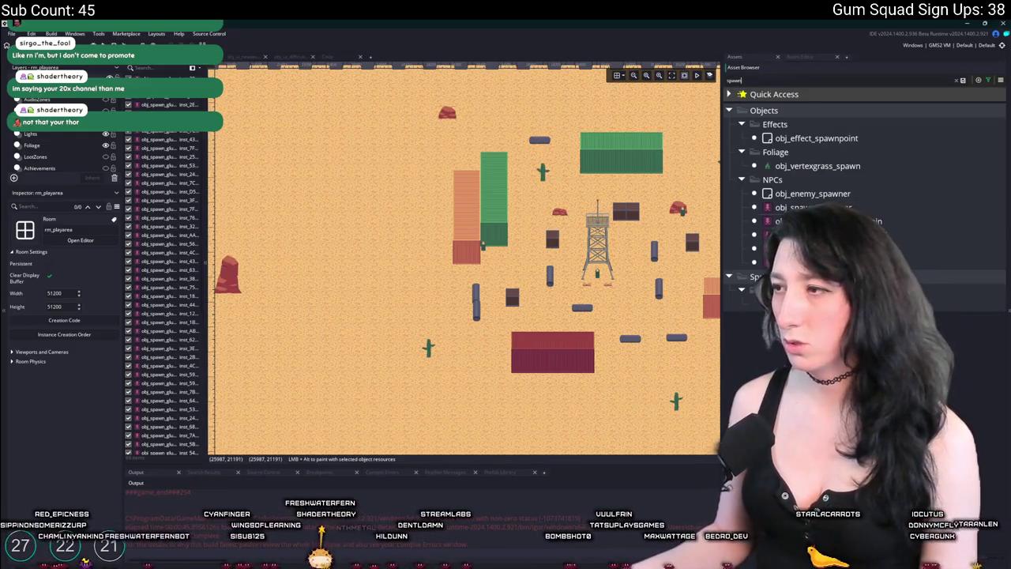
pyautogui.click(790, 221)
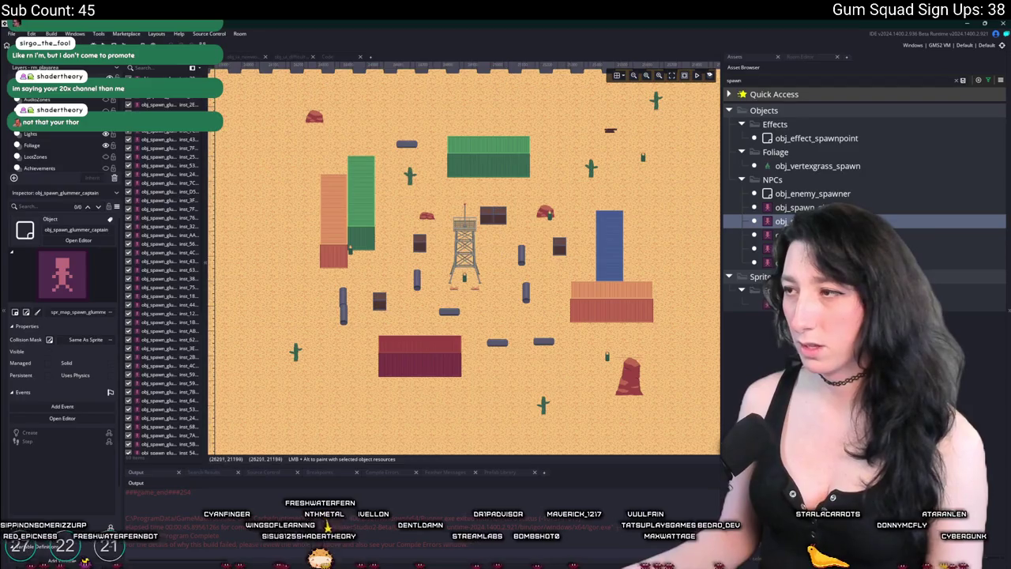
pyautogui.press('Down')
pyautogui.press('Down')
pyautogui.keyDown('alt'); pyautogui.click(500, 252); pyautogui.keyUp('alt')
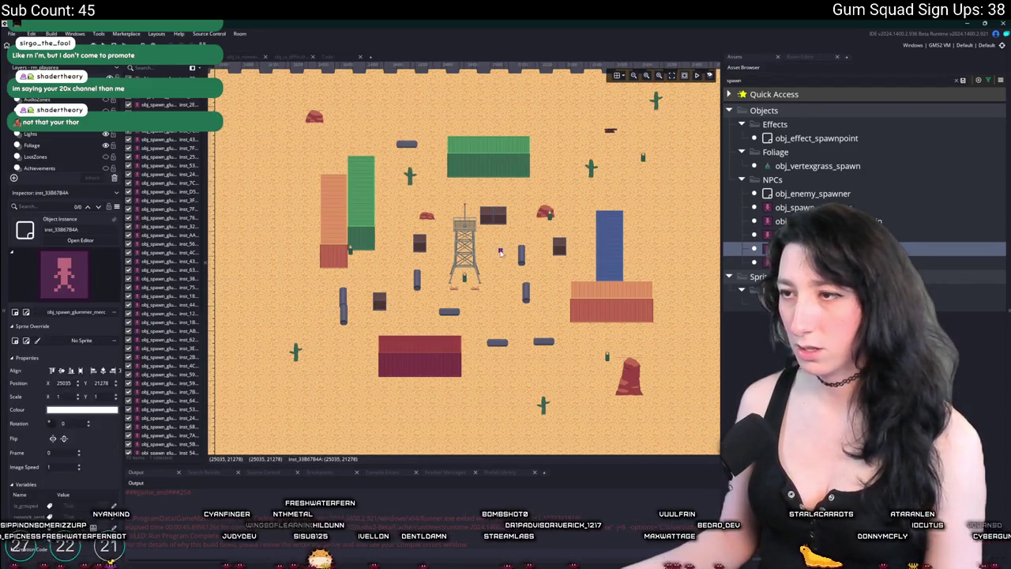
pyautogui.keyDown('alt'); pyautogui.click(526, 195); pyautogui.keyUp('alt')
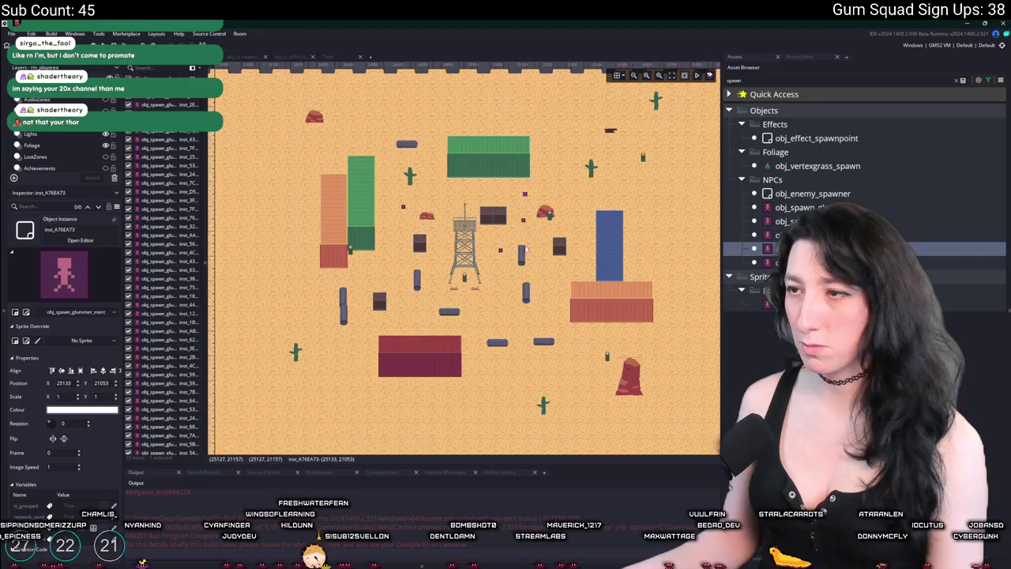
pyautogui.moveTo(560, 296); pyautogui.dragTo(490, 297)
pyautogui.press('Up')
pyautogui.press('Up')
pyautogui.press('Up')
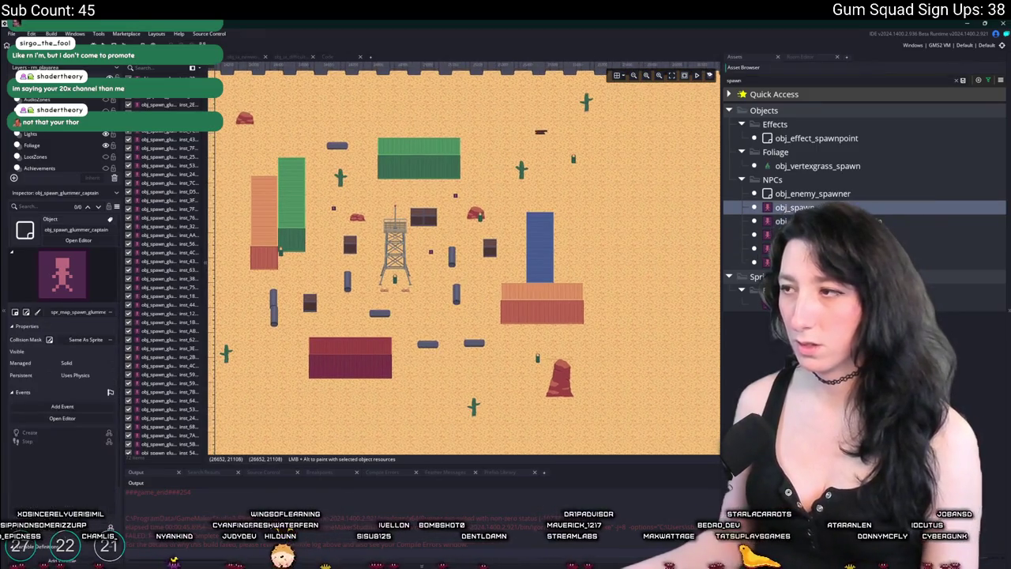
pyautogui.keyDown('alt'); pyautogui.click(515, 270); pyautogui.keyUp('alt')
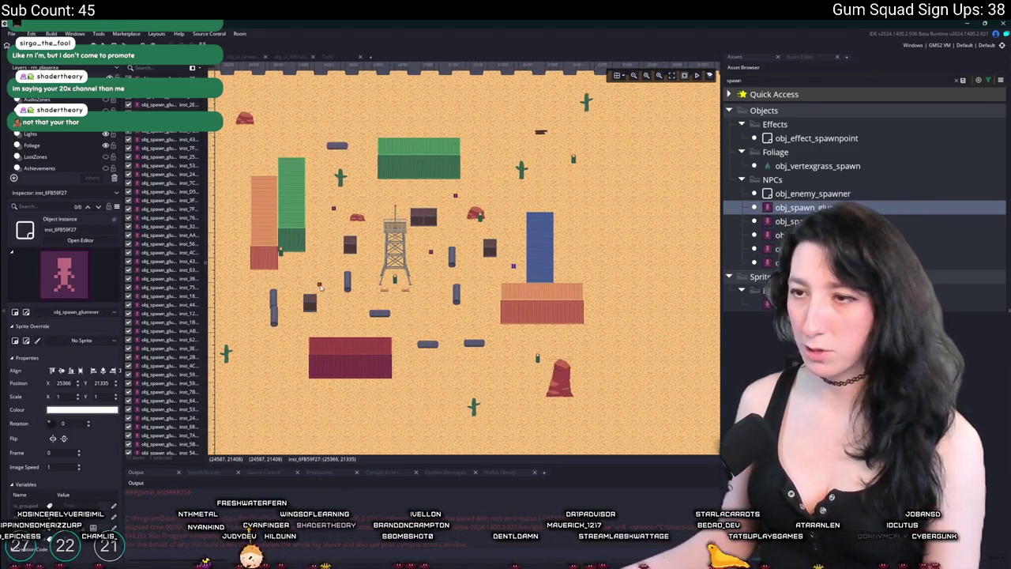
# Clear the asset search and open spr_enemy_glummer_merc from Sprites > Enemy.
pyautogui.scroll(-5, 438, 308)
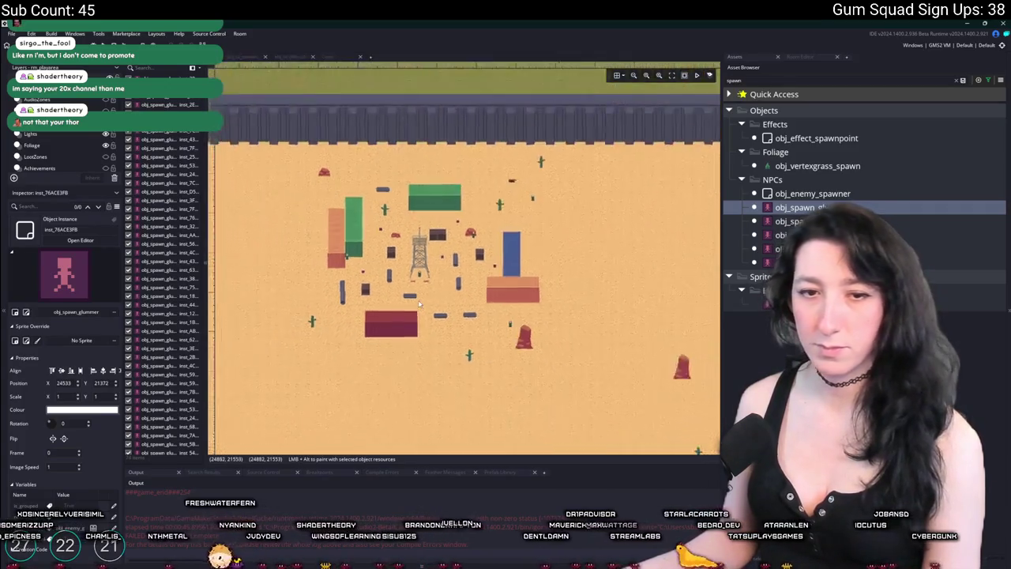
pyautogui.scroll(-10, 449, 376)
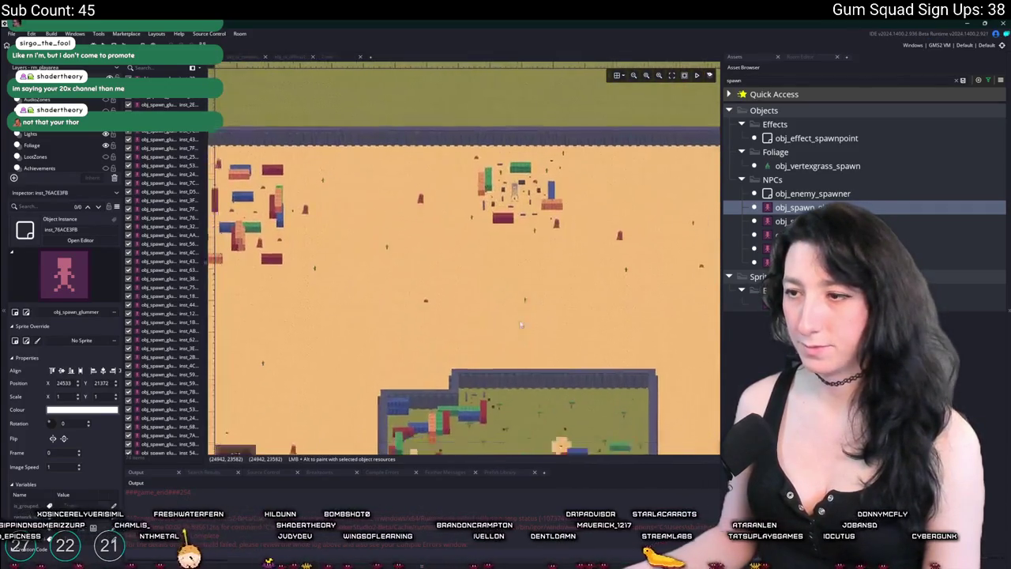
pyautogui.scroll(-5, 520, 311)
pyautogui.hscroll(4, 519, 311)
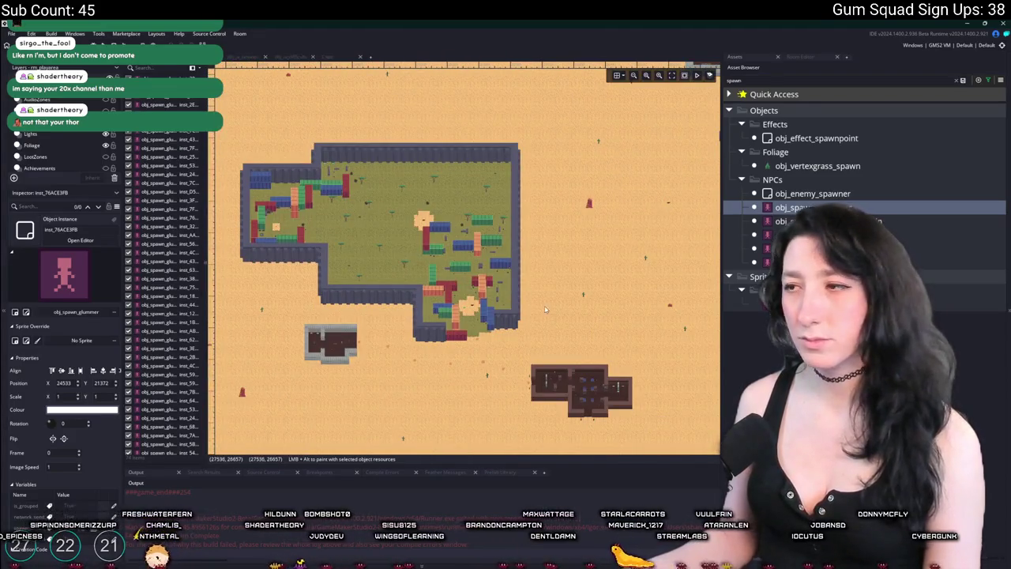
pyautogui.hscroll(3, 521, 294)
pyautogui.click(962, 80)
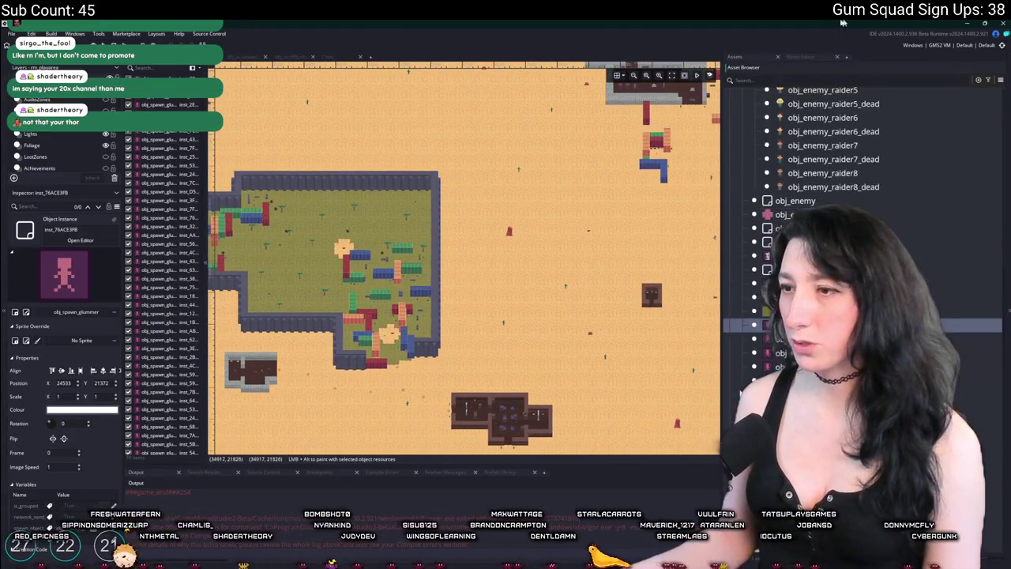
pyautogui.hscroll(-3, 490, 294)
pyautogui.scroll(10, 490, 294)
pyautogui.keyDown('ctrl'); pyautogui.scroll(3, 486, 147); pyautogui.keyUp('ctrl')
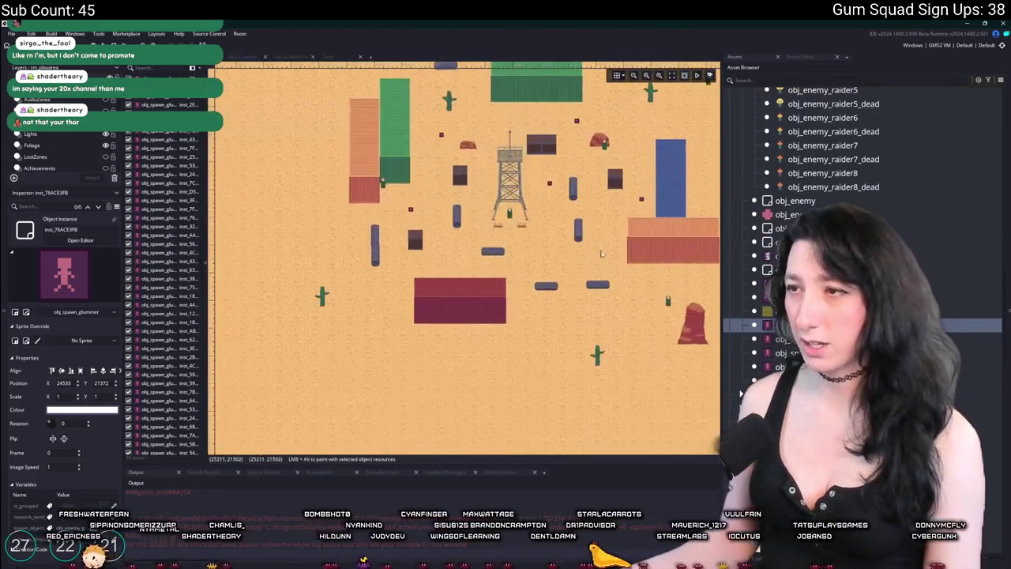
pyautogui.scroll(2, 485, 147)
pyautogui.hscroll(2, 485, 147)
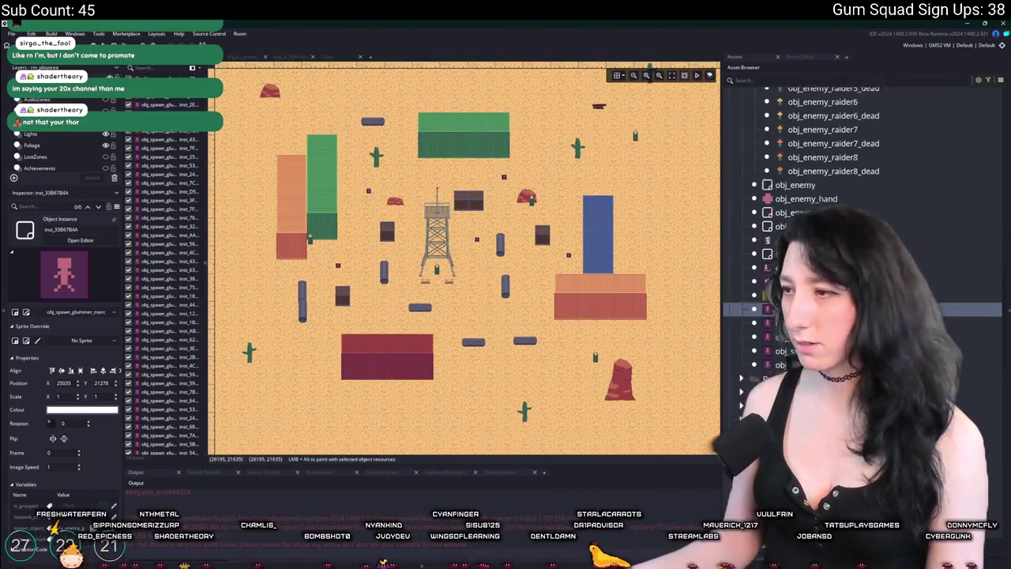
pyautogui.scroll(-5, 780, 356)
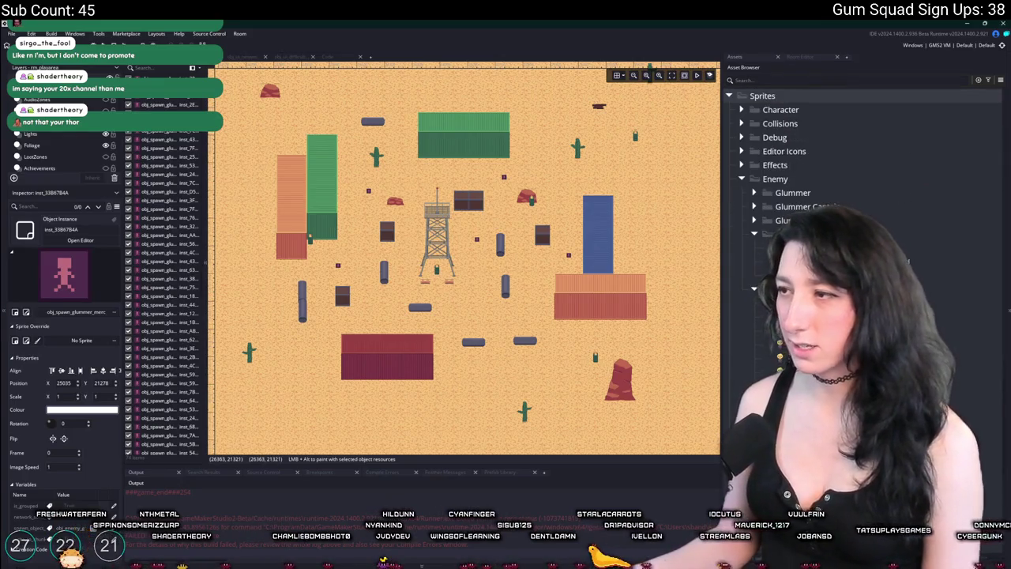
pyautogui.doubleClick(782, 248)
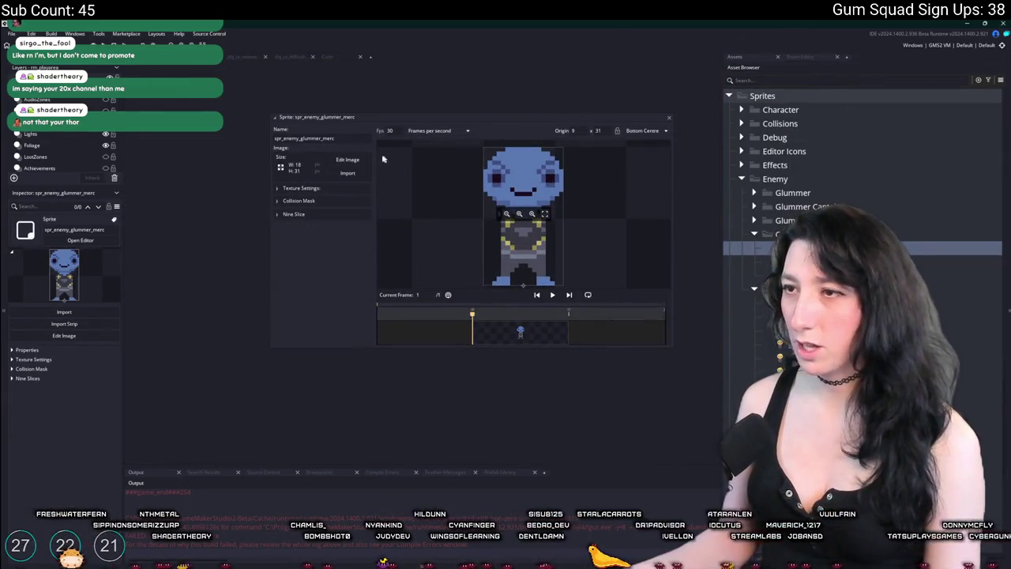
# Close the merc sprite and briefly inspect spr_enemy_glummer_captain.
pyautogui.click(668, 117)
pyautogui.click(763, 208)
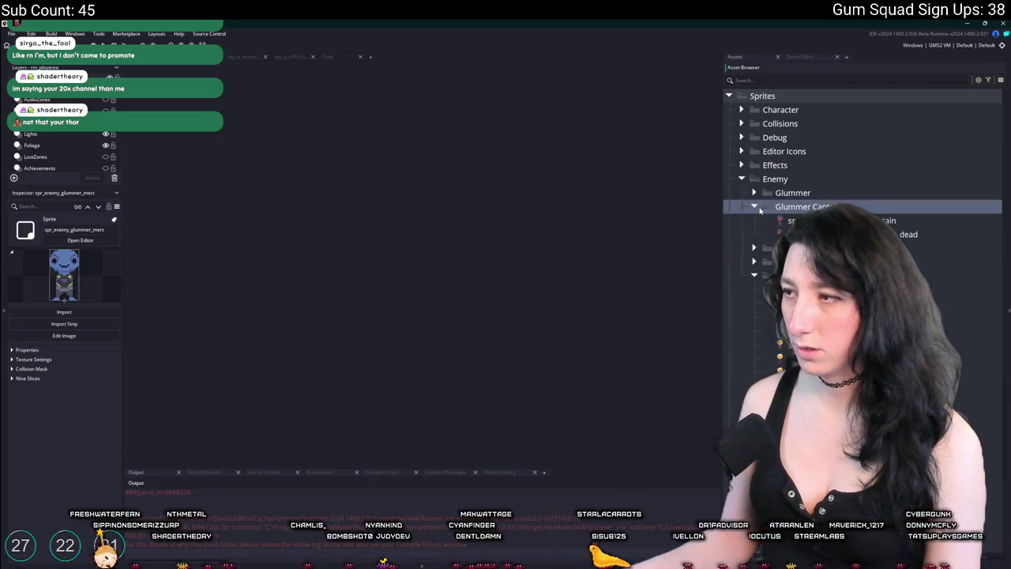
pyautogui.doubleClick(782, 221)
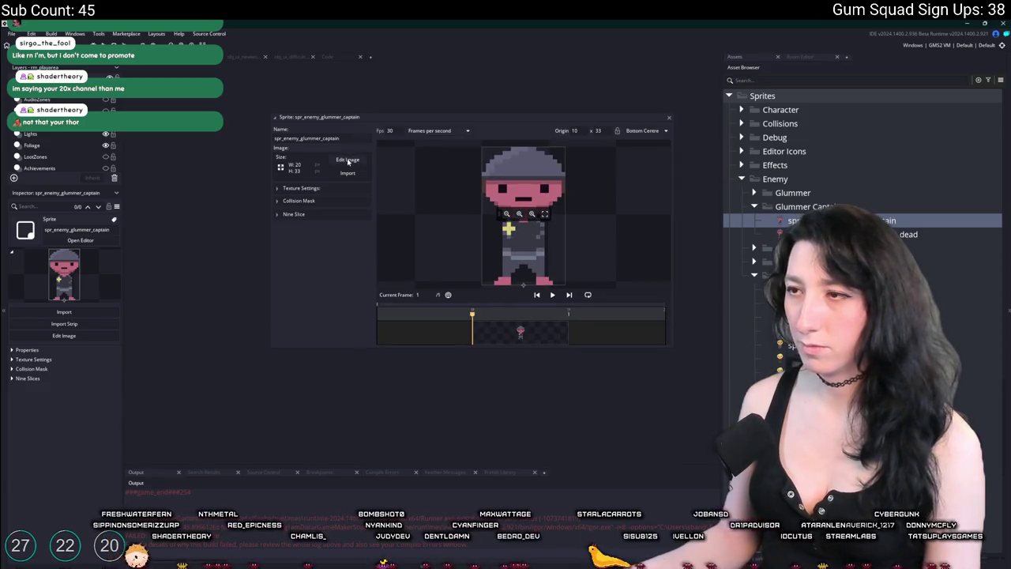
pyautogui.click(669, 118)
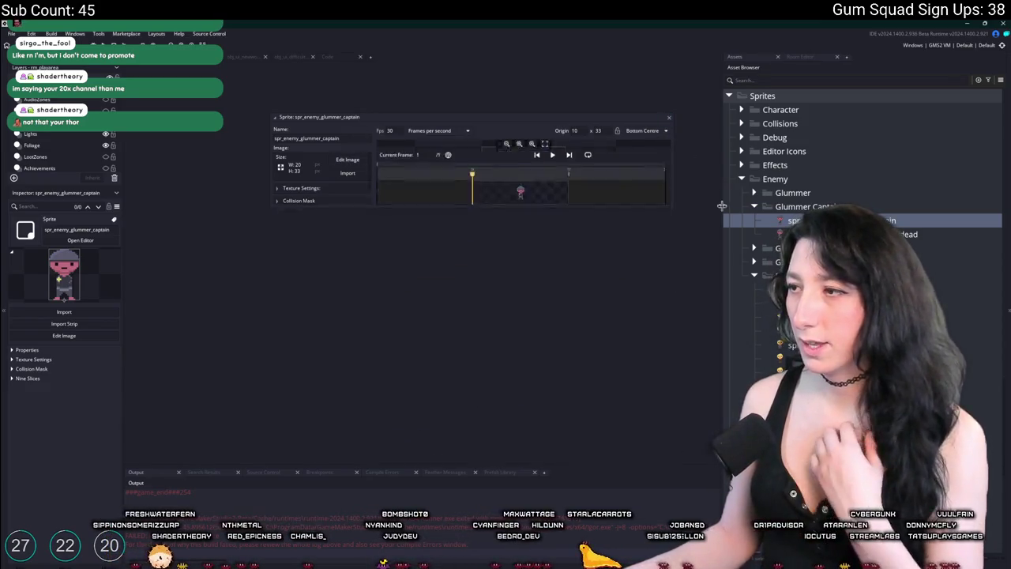
# Reopen spr_enemy_glummer_merc and open its 18 × 31 image for pixel editing.
pyautogui.click(754, 262)
pyautogui.doubleClick(797, 275)
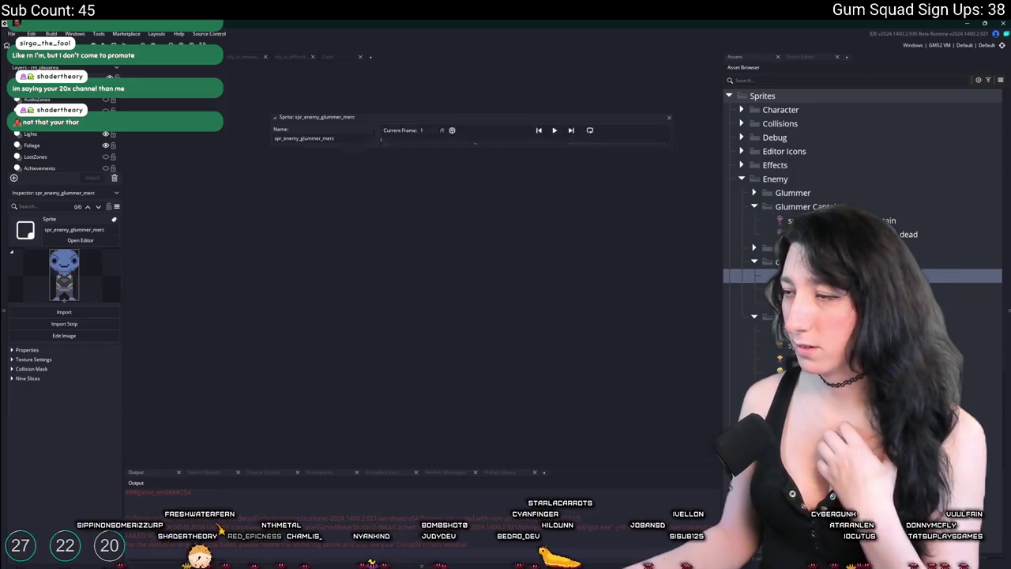
pyautogui.click(348, 161)
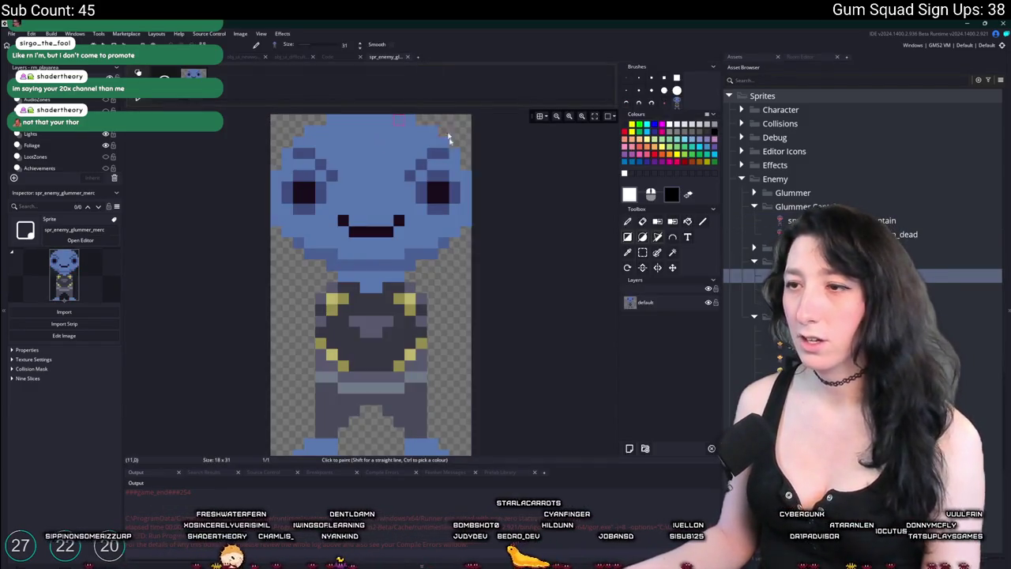
# Paste the copied merc sprite into a new Aseprite sprite.
pyautogui.hotkey('alt', 'Tab')
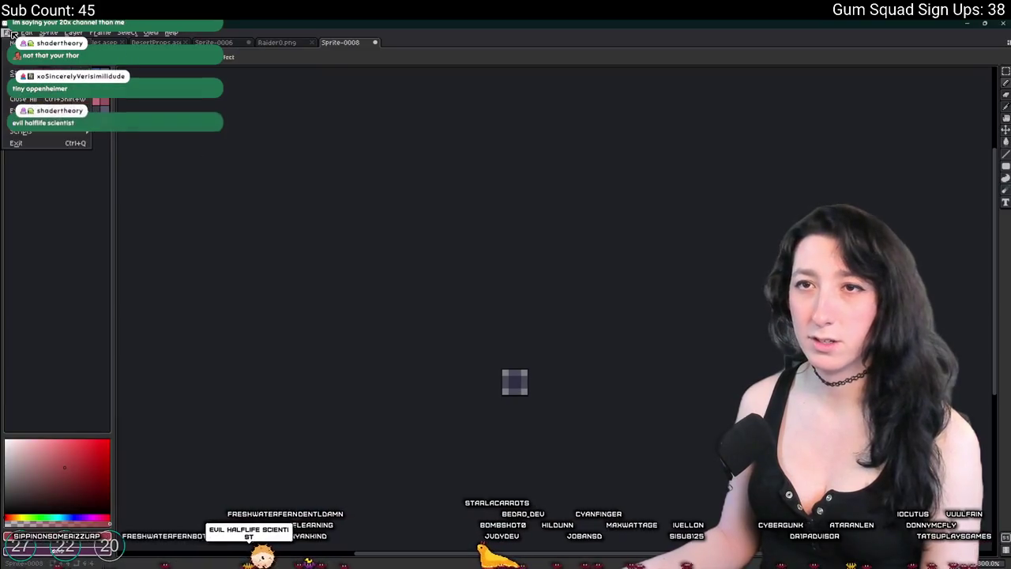
pyautogui.hotkey('ctrl', 'n')
pyautogui.press('Return')
pyautogui.hotkey('ctrl', 'v')
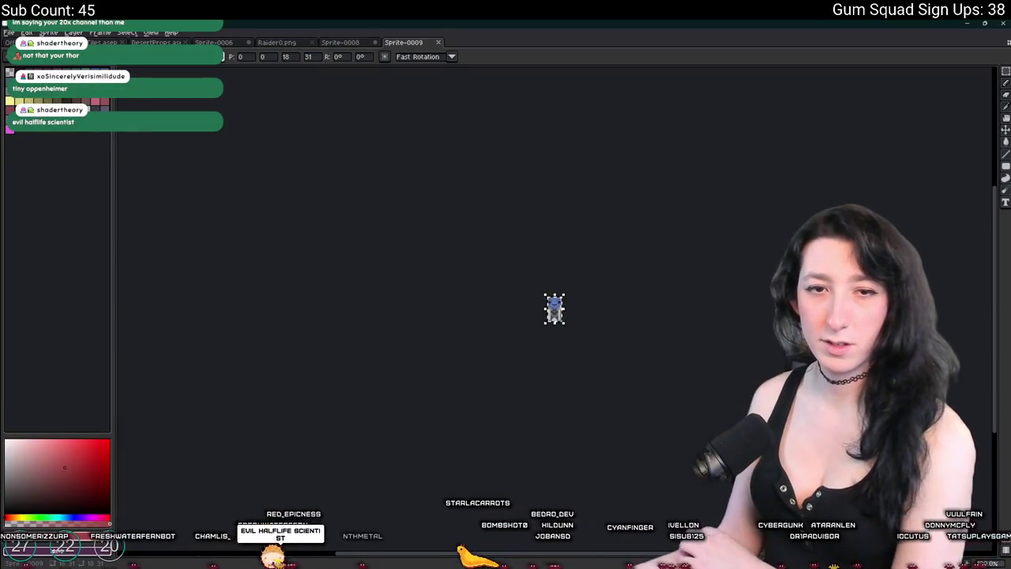
# Repaint the blue chin pixels of the face in a darker orange.
pyautogui.scroll(10, 472, 261)
pyautogui.press('i')
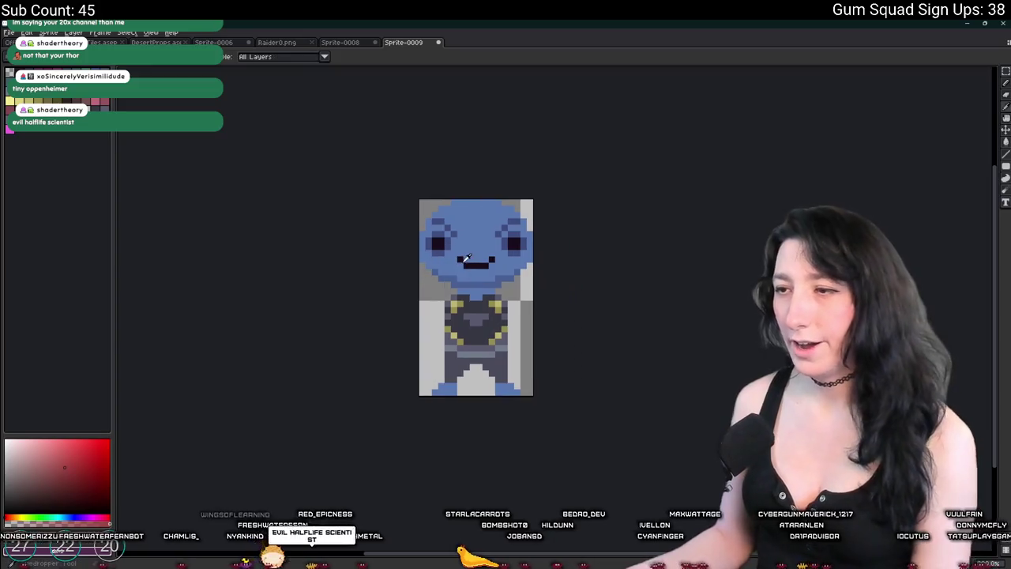
pyautogui.click(481, 227)
pyautogui.moveTo(481, 226); pyautogui.dragTo(465, 268)
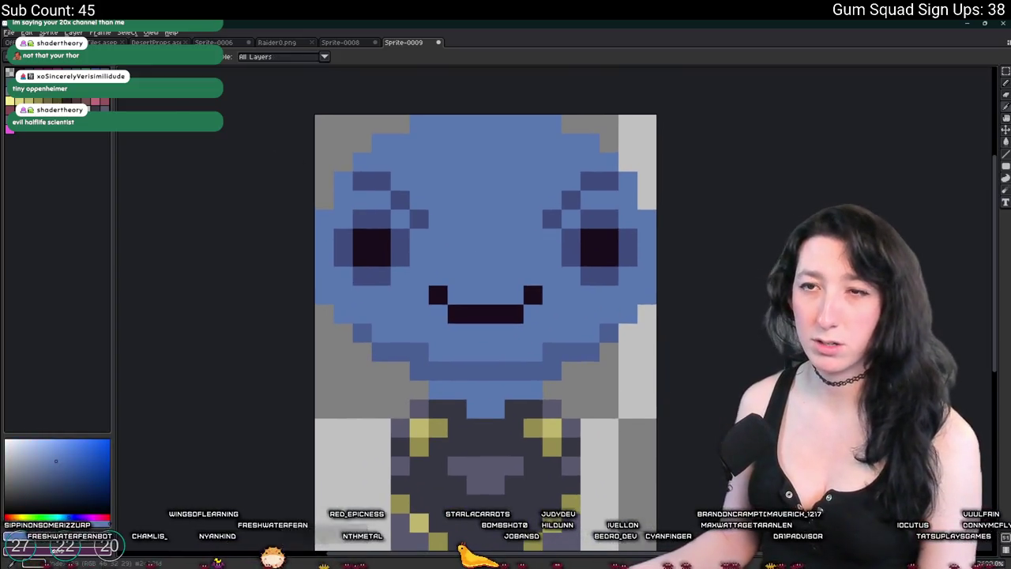
pyautogui.press('x')
pyautogui.press('g')
pyautogui.click(427, 229)
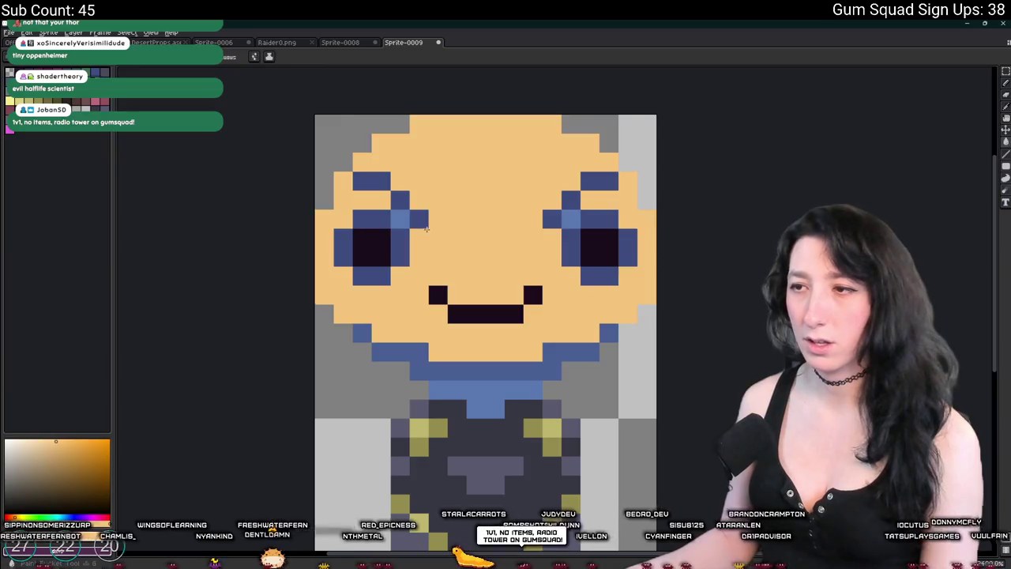
pyautogui.click(63, 447)
pyautogui.moveTo(399, 371); pyautogui.dragTo(589, 351)
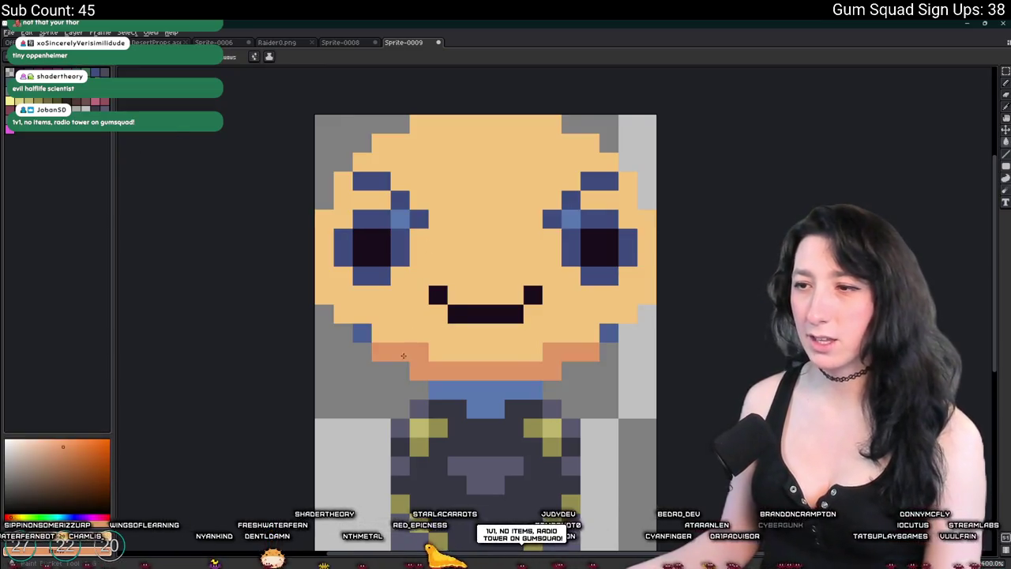
pyautogui.click(362, 331)
pyautogui.click(595, 331)
pyautogui.hotkey('ctrl', 'z')
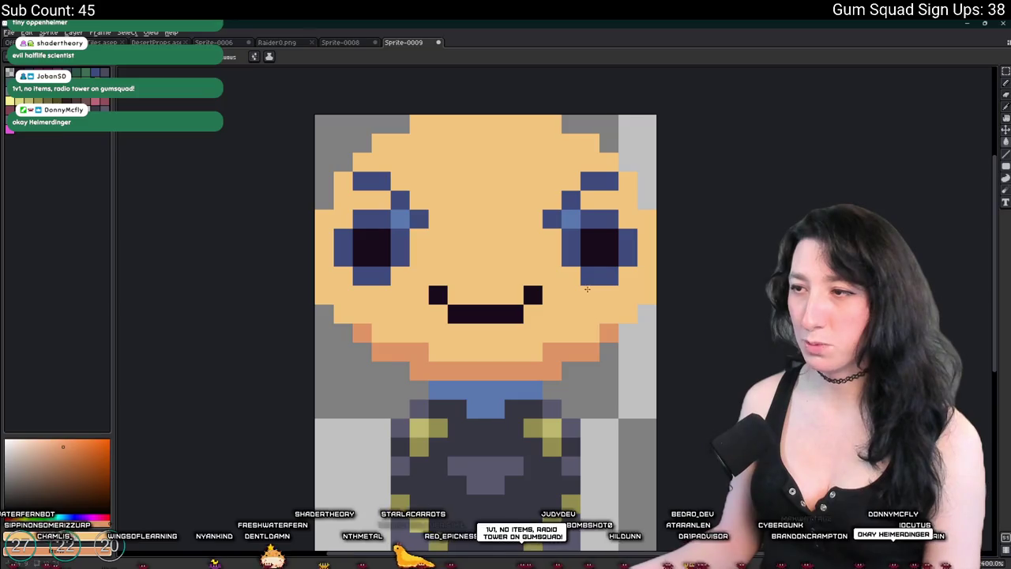
pyautogui.click(608, 332)
# Cover the blue pixels around both eyes with the skin colour.
pyautogui.click(400, 256)
pyautogui.moveTo(362, 217)
pyautogui.mouseDown()
pyautogui.moveTo(380, 218)
pyautogui.moveTo(343, 255)
pyautogui.moveTo(381, 275)
pyautogui.mouseUp()
pyautogui.click(570, 256)
pyautogui.click(570, 238)
pyautogui.moveTo(589, 276); pyautogui.dragTo(608, 275)
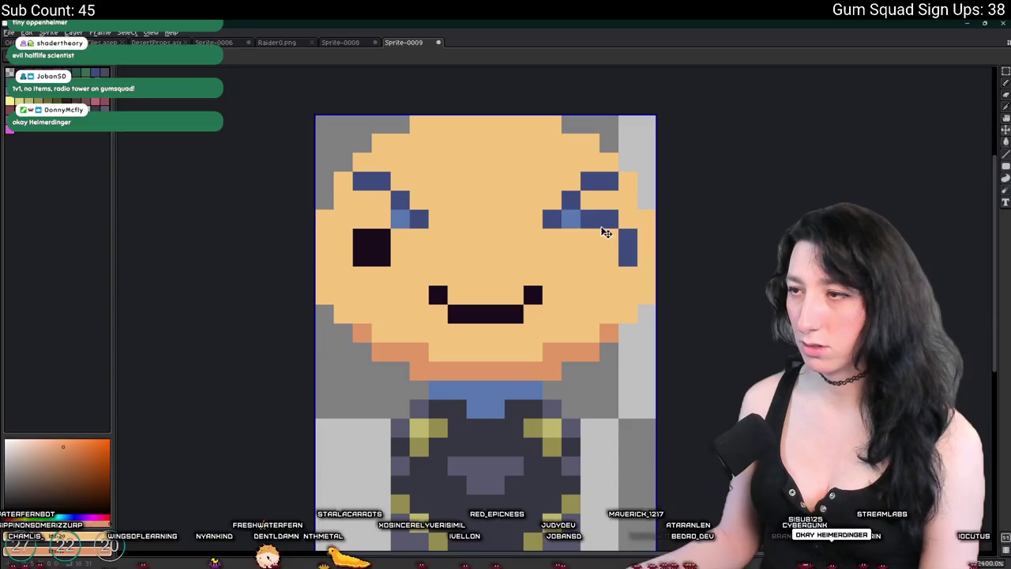
pyautogui.moveTo(627, 238); pyautogui.dragTo(628, 257)
pyautogui.click(570, 200)
pyautogui.hotkey('ctrl', 'z')
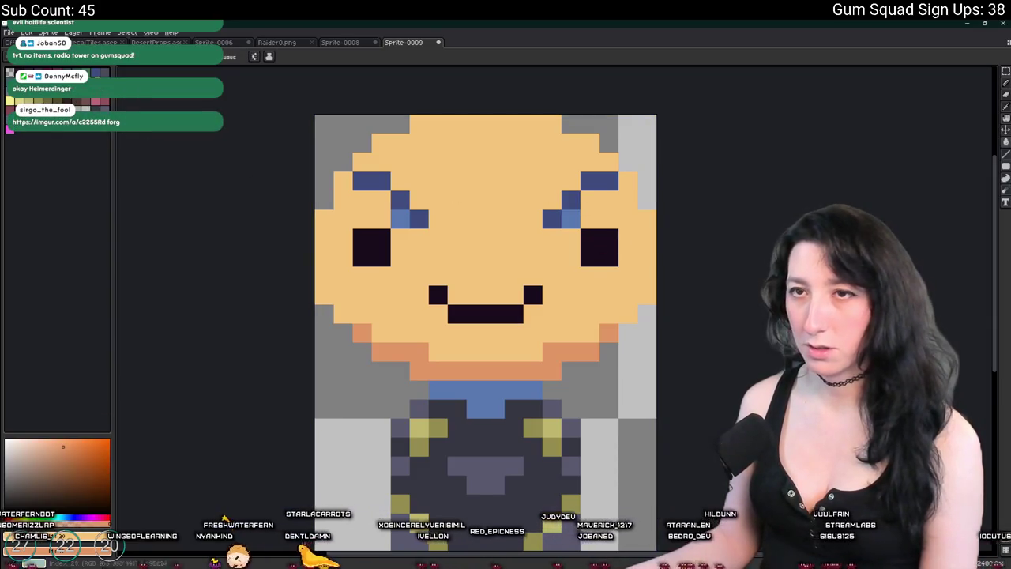
# Try dark and darker-orange face fills, undoing each one.
pyautogui.click(412, 208)
pyautogui.hotkey('ctrl', 'z')
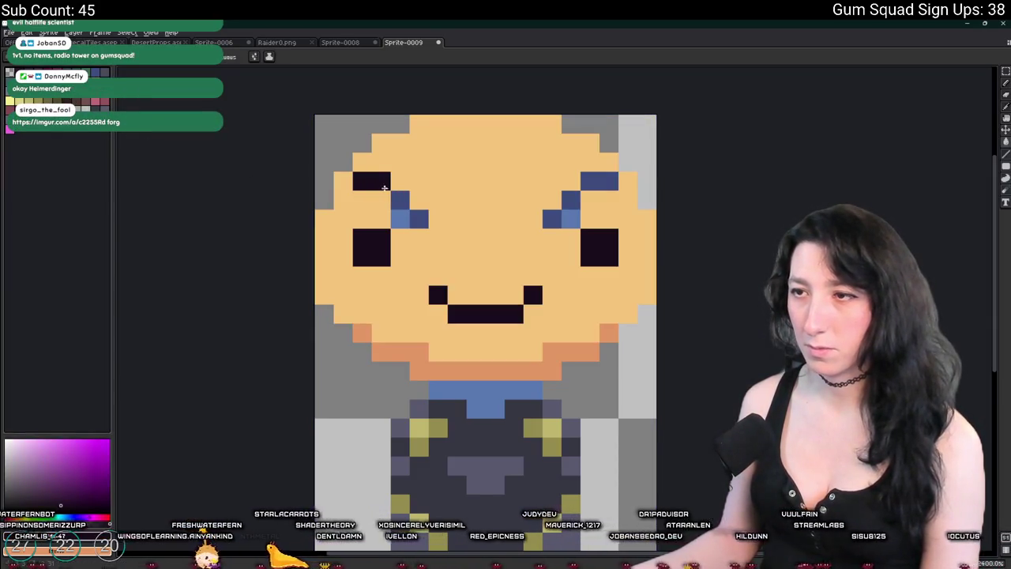
pyautogui.click(412, 208)
pyautogui.hotkey('ctrl', 'z')
pyautogui.rightClick(440, 218)
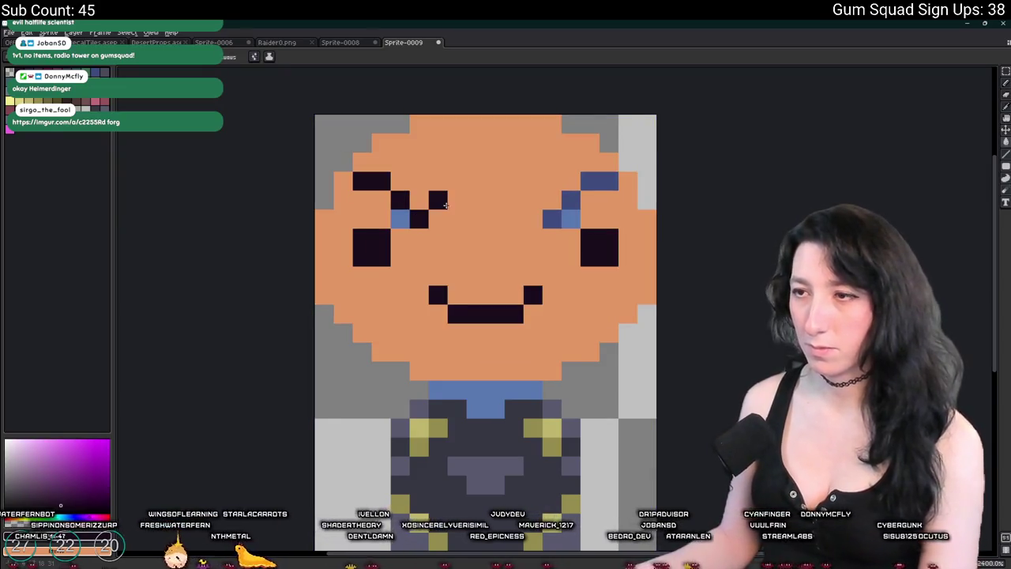
pyautogui.hotkey('ctrl', 'z')
# Paint out both eyebrows in the skin colour.
pyautogui.keyDown('alt'); pyautogui.click(451, 202); pyautogui.keyUp('alt')
pyautogui.click(418, 219)
pyautogui.click(400, 218)
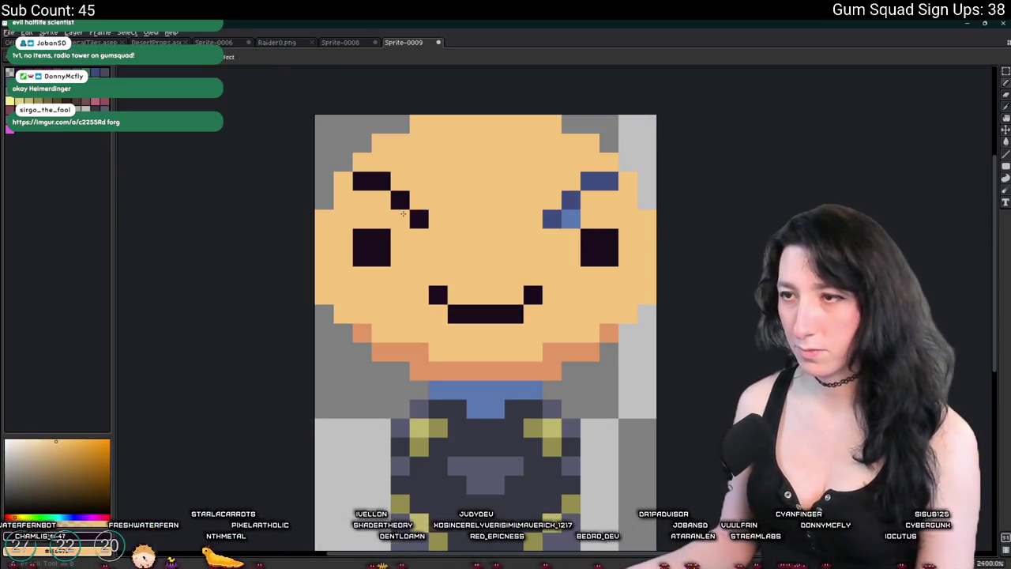
pyautogui.moveTo(400, 200); pyautogui.dragTo(361, 181)
pyautogui.moveTo(551, 220); pyautogui.dragTo(598, 181)
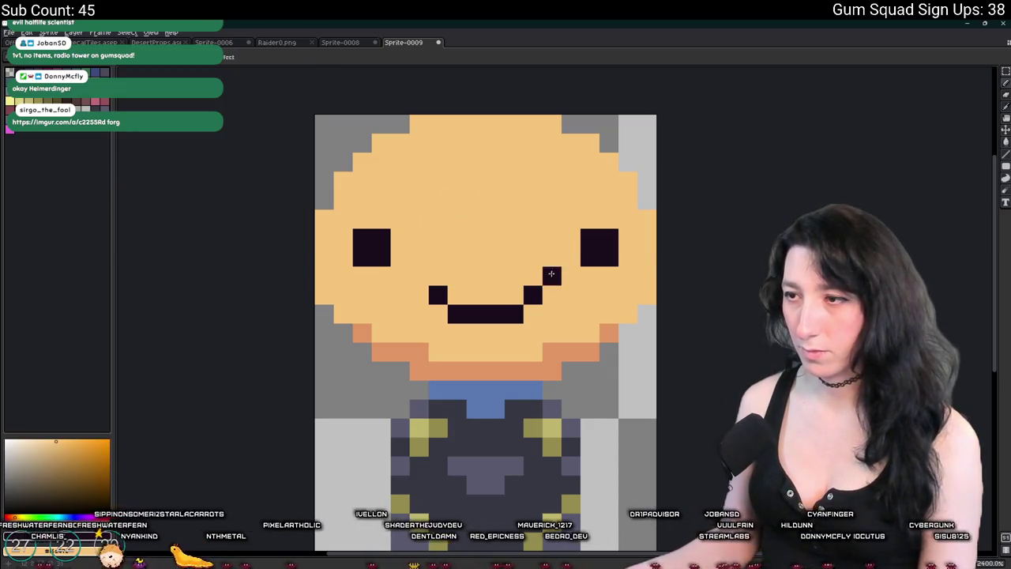
# Replace the smile with a flat four-pixel dark mouth one row higher.
pyautogui.moveTo(532, 295); pyautogui.dragTo(519, 307)
pyautogui.click(456, 315)
pyautogui.click(437, 295)
pyautogui.hotkey('ctrl', 'z')
pyautogui.moveTo(456, 295)
pyautogui.mouseDown()
pyautogui.moveTo(513, 295)
pyautogui.moveTo(472, 312)
pyautogui.mouseUp()
# Erase the left eye's outer column and shift the right eye one pixel left.
pyautogui.scroll(-5, 473, 313)
pyautogui.scroll(6, 474, 304)
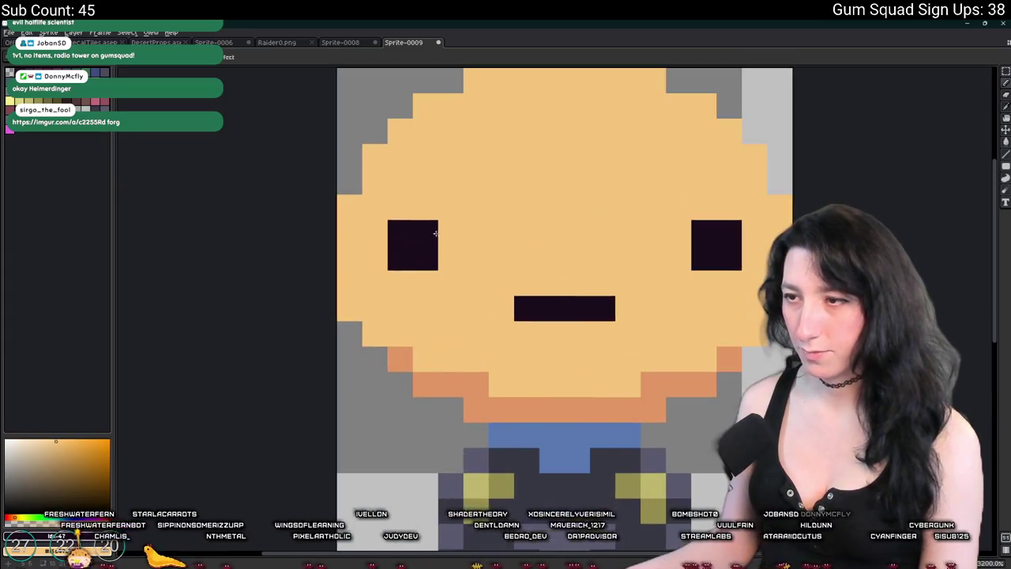
pyautogui.moveTo(392, 259); pyautogui.dragTo(392, 234)
pyautogui.moveTo(678, 234); pyautogui.dragTo(671, 253)
pyautogui.moveTo(728, 234); pyautogui.dragTo(733, 248)
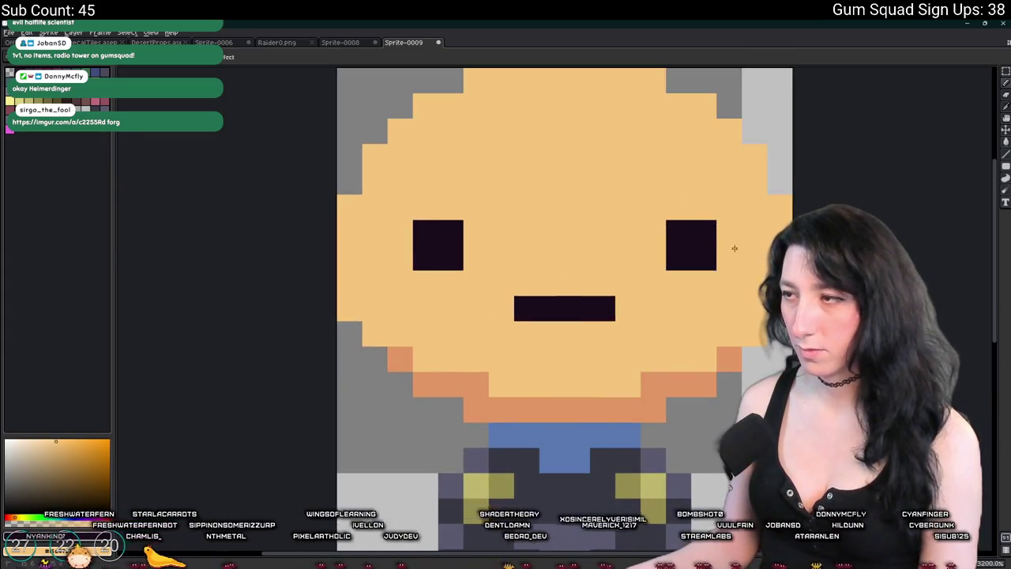
pyautogui.scroll(-6, 715, 284)
pyautogui.moveTo(713, 286); pyautogui.dragTo(468, 259)
pyautogui.scroll(5, 454, 269)
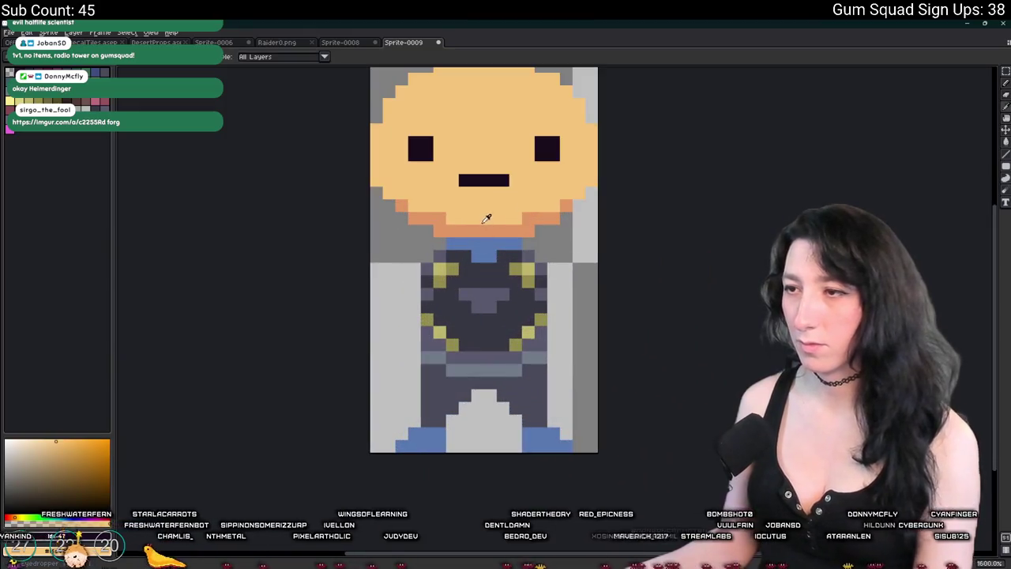
# Bucket-fill the orange row under the chin with red.
pyautogui.press('g')
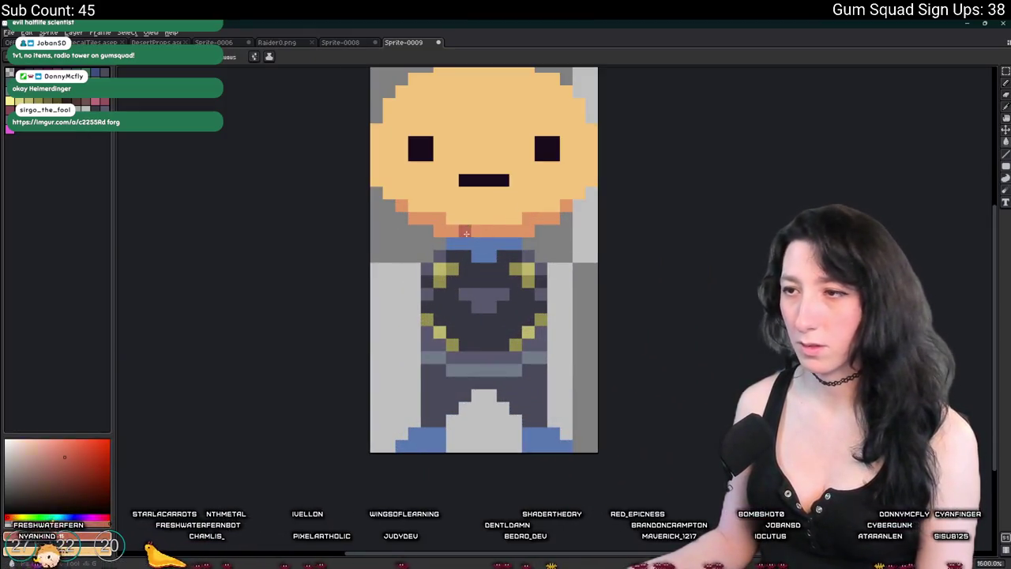
pyautogui.click(474, 234)
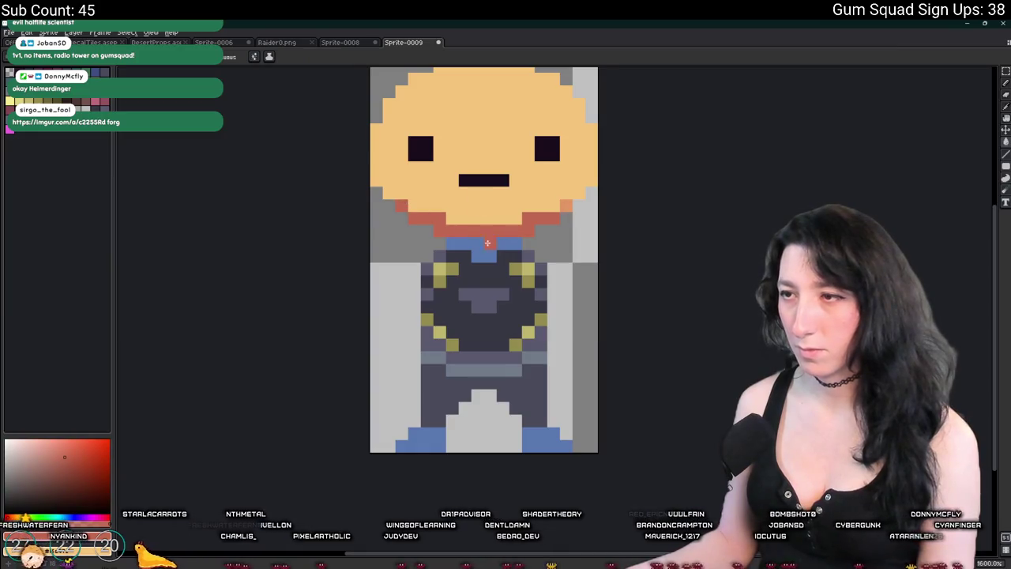
pyautogui.scroll(-3, 475, 275)
pyautogui.scroll(3, 466, 305)
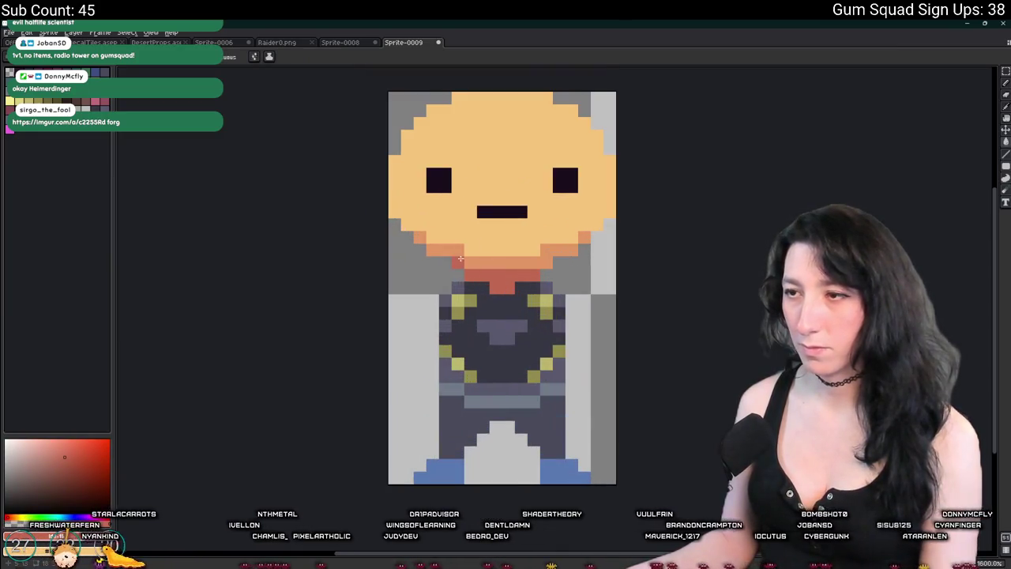
# Fill both feet with the orange skin colour.
pyautogui.keyDown('alt'); pyautogui.click(474, 221); pyautogui.keyUp('alt')
pyautogui.click(449, 422)
pyautogui.click(570, 419)
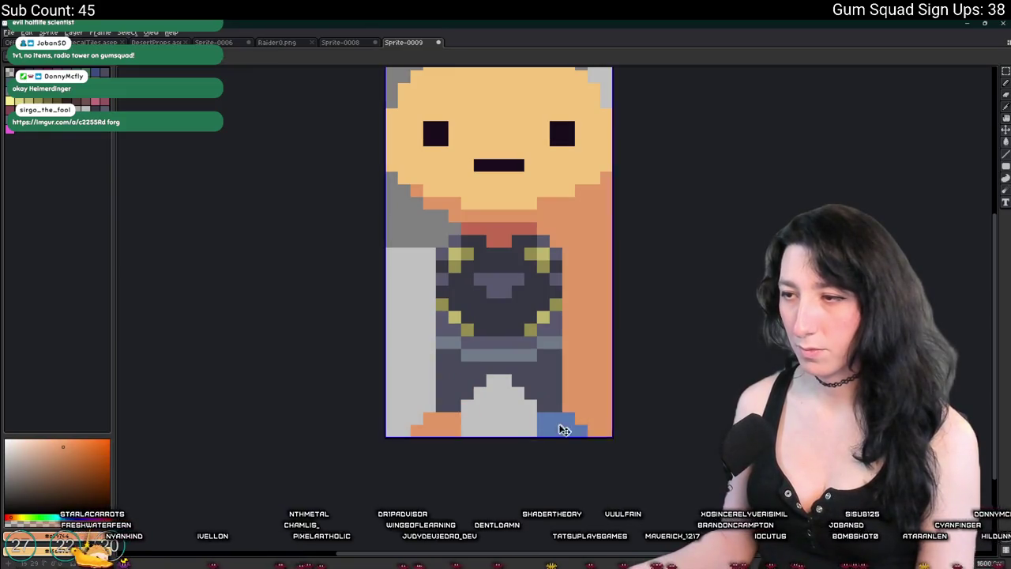
pyautogui.scroll(-3, 559, 424)
pyautogui.scroll(3, 454, 312)
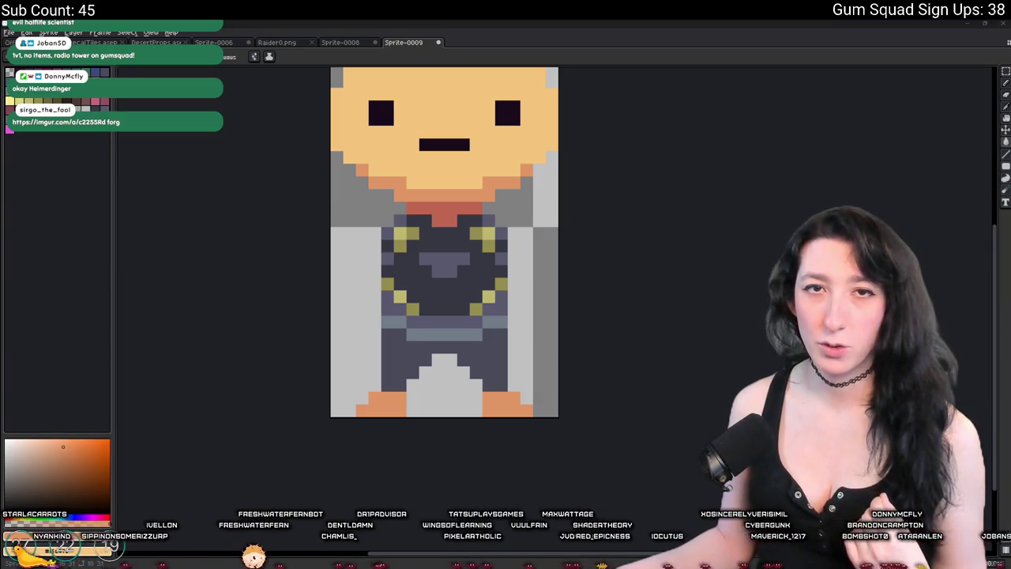
# Maximize the Imgur frog pixel-art post and zoom in, then open a blank tab.
pyautogui.moveTo(0, 271); pyautogui.dragTo(518, 83)
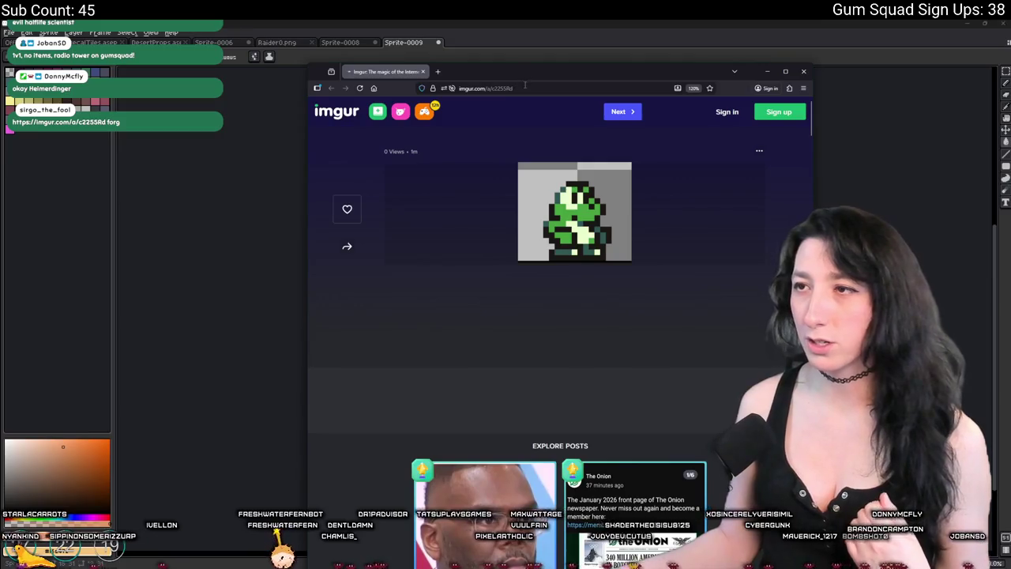
pyautogui.rightClick(545, 218)
pyautogui.click(546, 168)
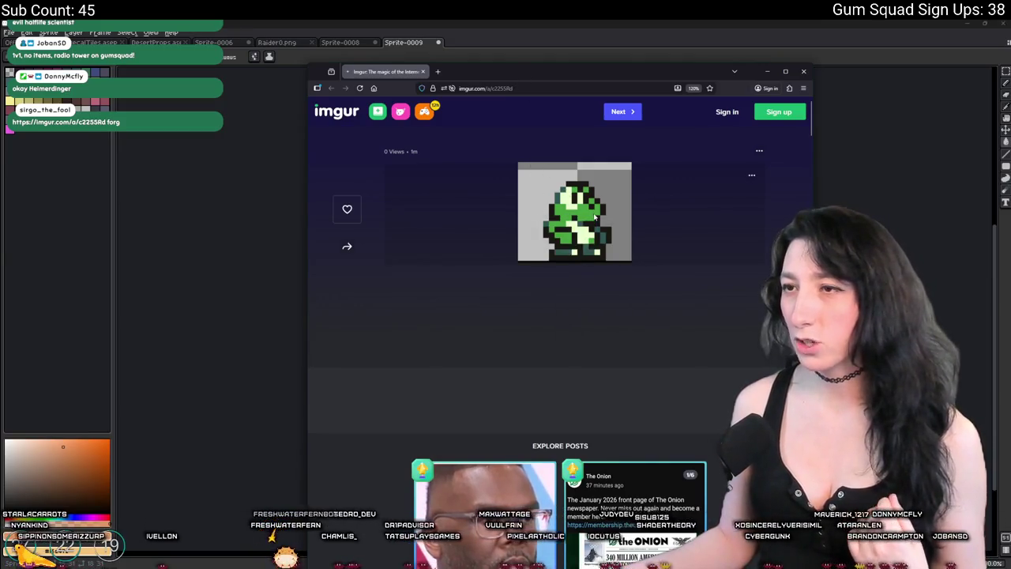
pyautogui.doubleClick(547, 72)
pyautogui.scroll(4, 425, 167)
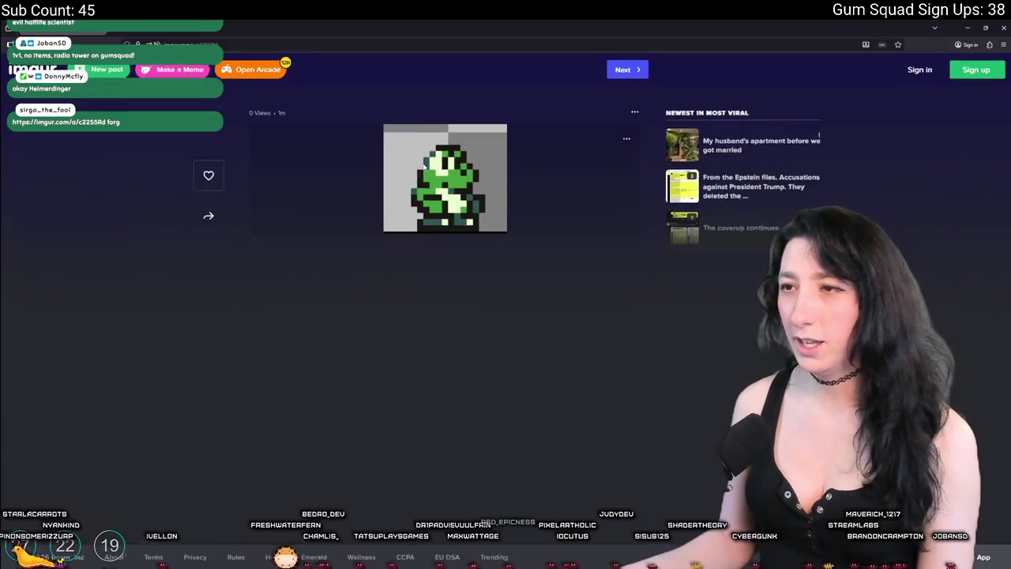
pyautogui.scroll(1, 404, 218)
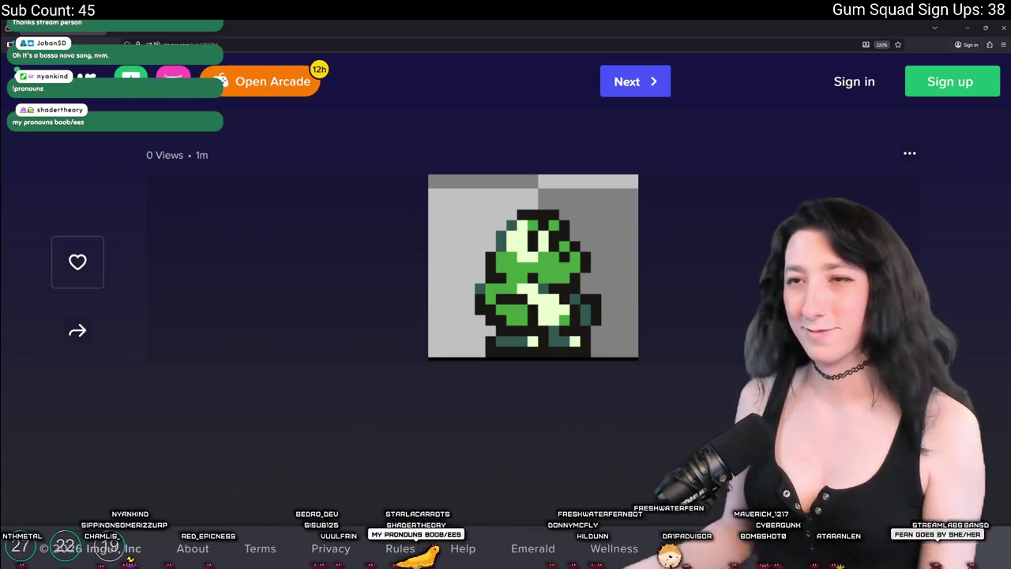
pyautogui.hotkey('ctrl', 't')
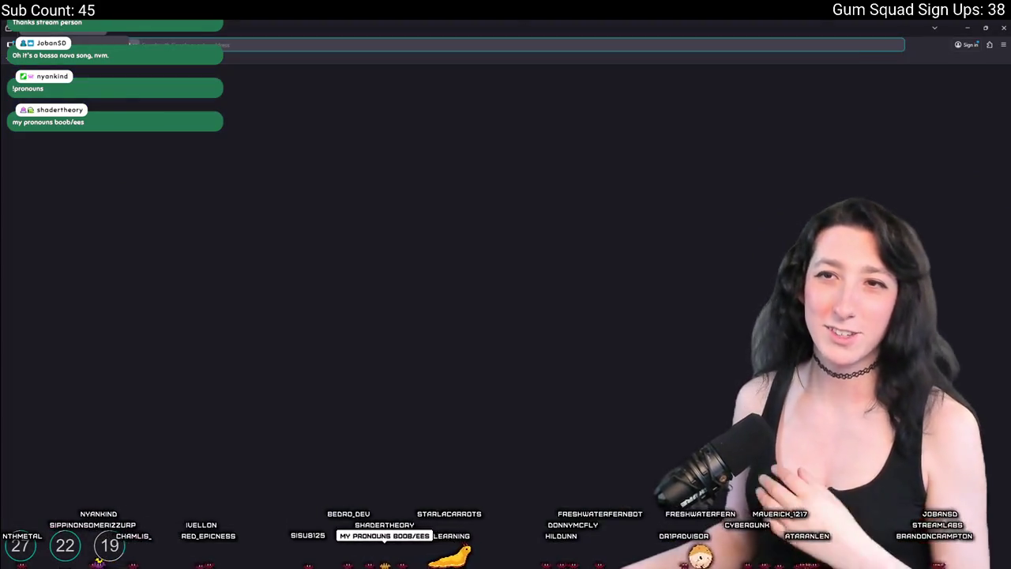
# Back in Aseprite, paint the dark torso white.
pyautogui.hotkey('alt', 'Tab')
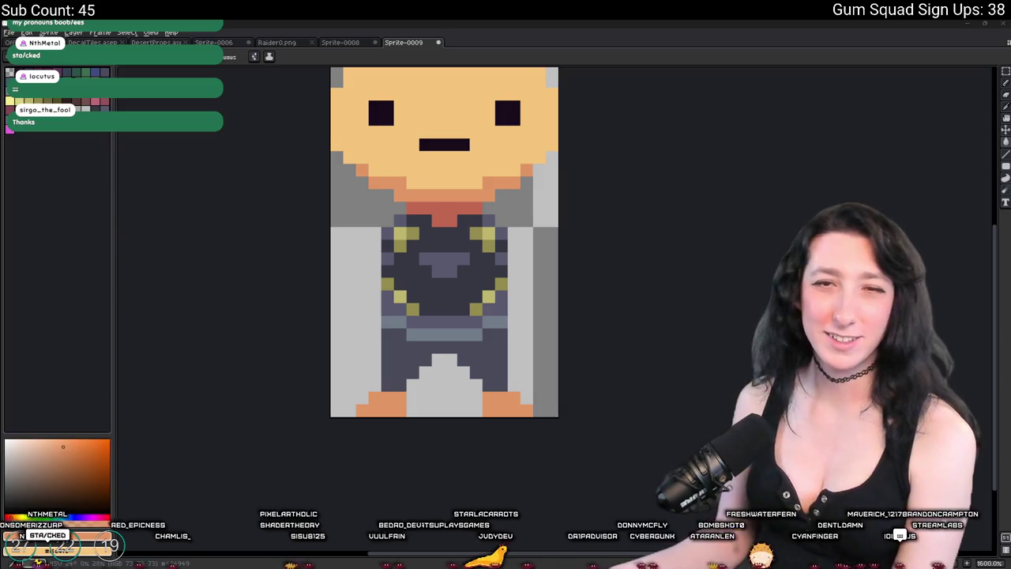
pyautogui.scroll(4, 442, 237)
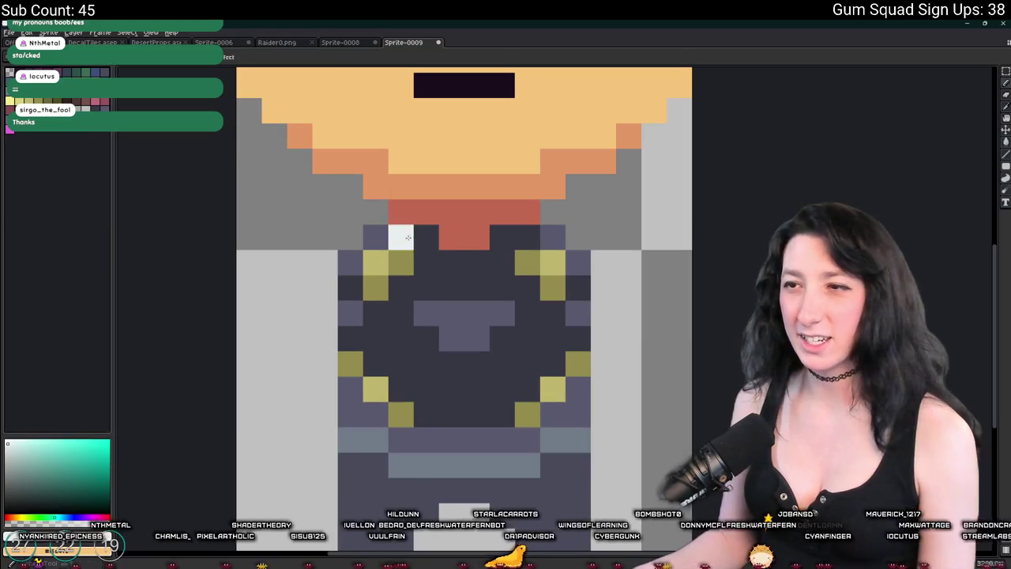
pyautogui.moveTo(401, 235); pyautogui.dragTo(324, 241)
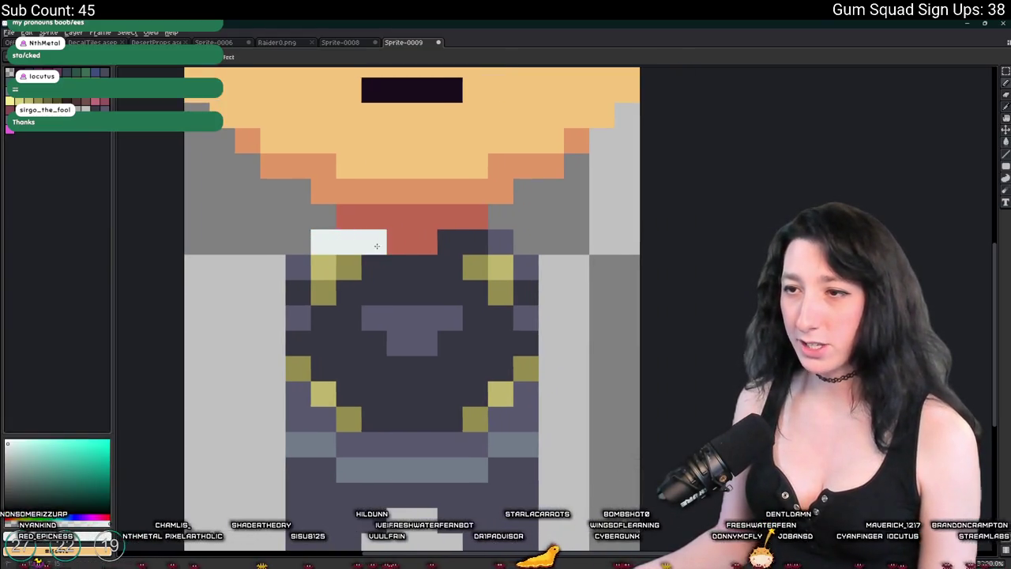
pyautogui.moveTo(344, 289)
pyautogui.mouseDown()
pyautogui.moveTo(366, 266)
pyautogui.moveTo(327, 266)
pyautogui.moveTo(371, 280)
pyautogui.moveTo(322, 293)
pyautogui.moveTo(320, 445)
pyautogui.moveTo(505, 433)
pyautogui.moveTo(521, 372)
pyautogui.moveTo(469, 268)
pyautogui.moveTo(484, 299)
pyautogui.moveTo(401, 343)
pyautogui.moveTo(424, 406)
pyautogui.moveTo(419, 316)
pyautogui.moveTo(409, 330)
pyautogui.moveTo(443, 332)
pyautogui.mouseUp()
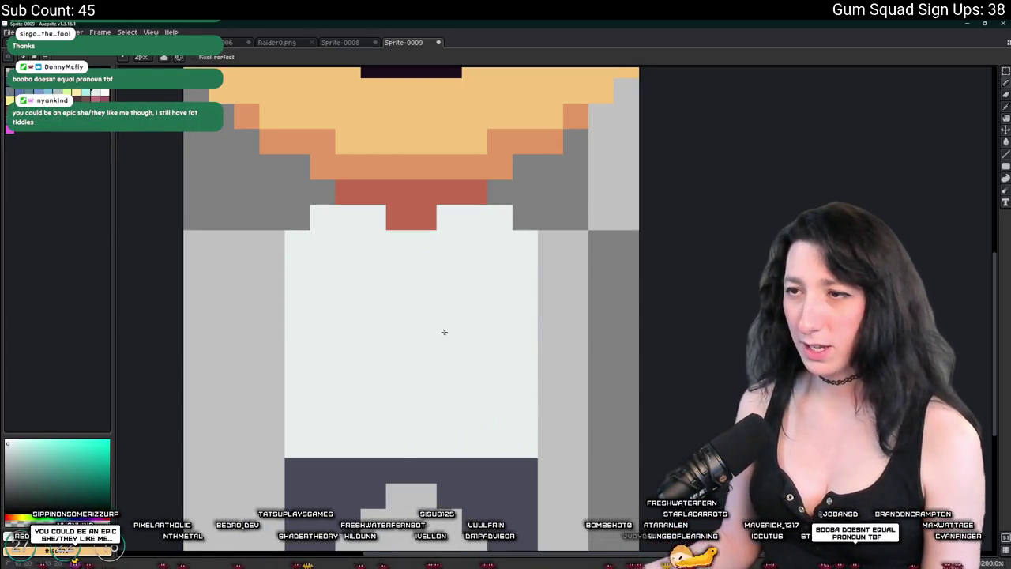
pyautogui.scroll(-3, 442, 332)
pyautogui.scroll(4, 417, 364)
# Paint the lower left and right dark trouser blocks light grey.
pyautogui.click(360, 405)
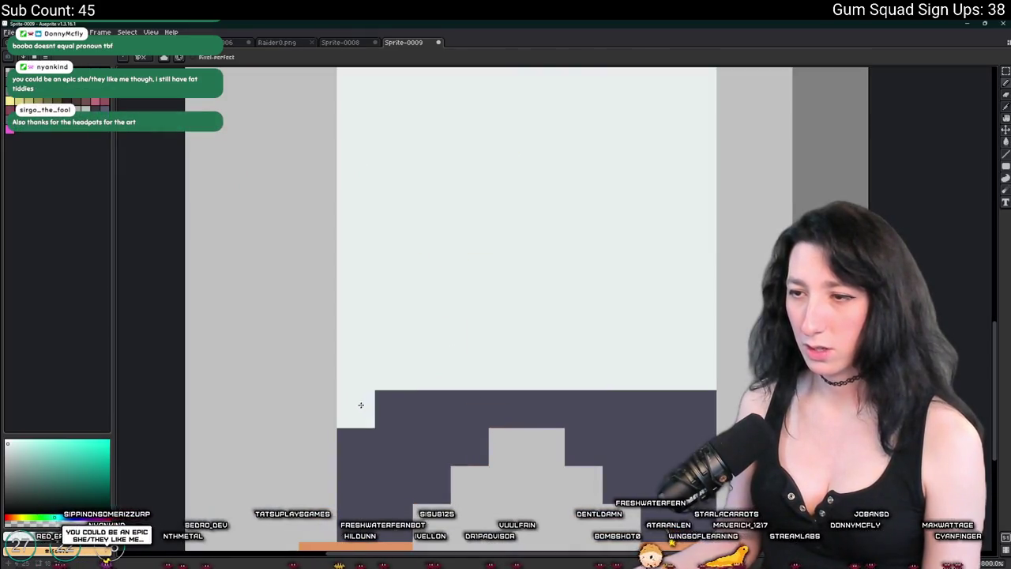
pyautogui.moveTo(375, 403); pyautogui.dragTo(370, 436)
pyautogui.moveTo(693, 407)
pyautogui.mouseDown()
pyautogui.moveTo(701, 414)
pyautogui.moveTo(672, 417)
pyautogui.mouseUp()
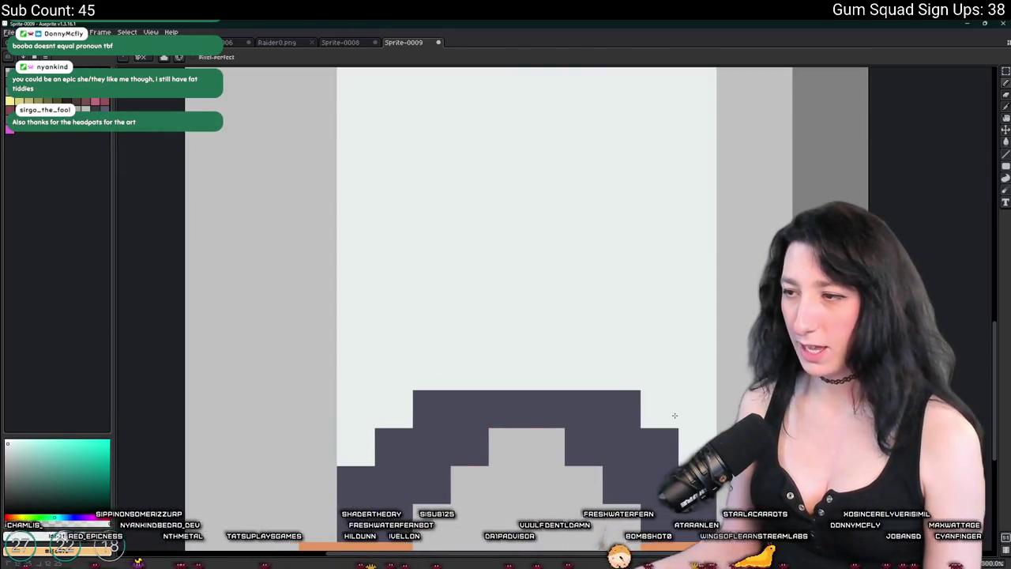
pyautogui.scroll(-4, 674, 415)
pyautogui.scroll(5, 675, 416)
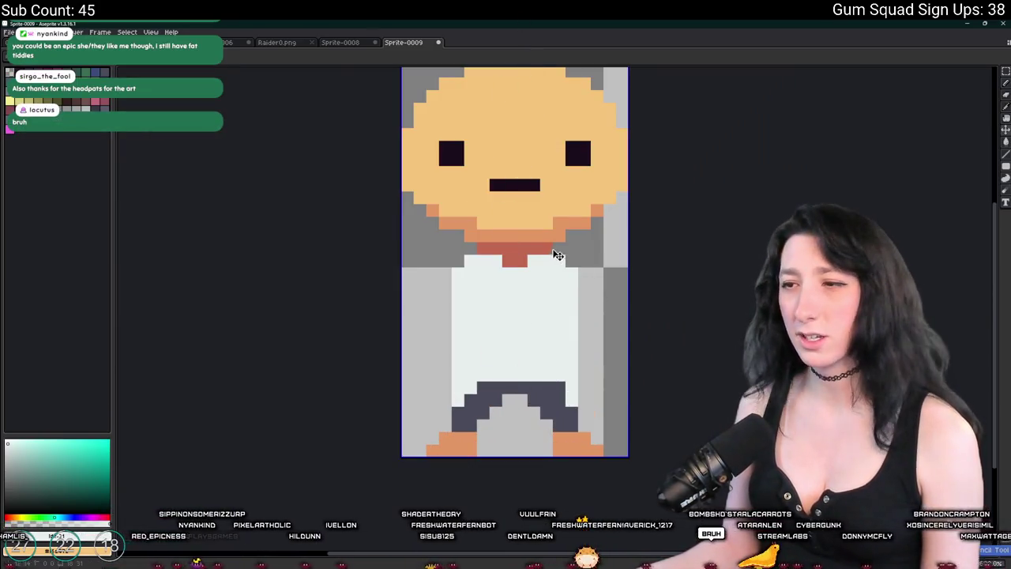
# Darken both ends of the trousers' top row.
pyautogui.moveTo(559, 388); pyautogui.dragTo(572, 400)
pyautogui.click(458, 388)
pyautogui.scroll(2, 474, 387)
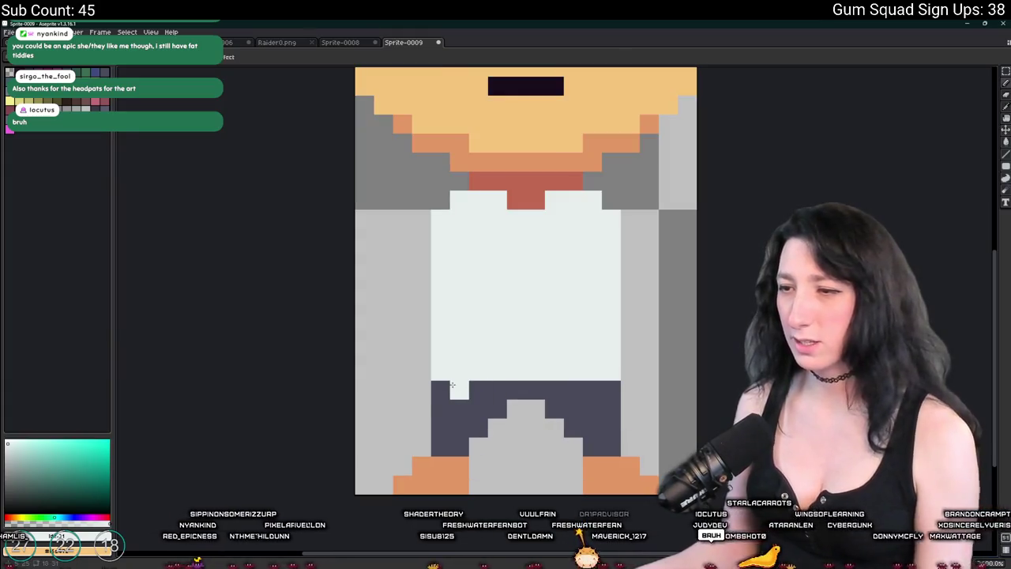
pyautogui.scroll(-5, 590, 385)
pyautogui.scroll(3, 581, 387)
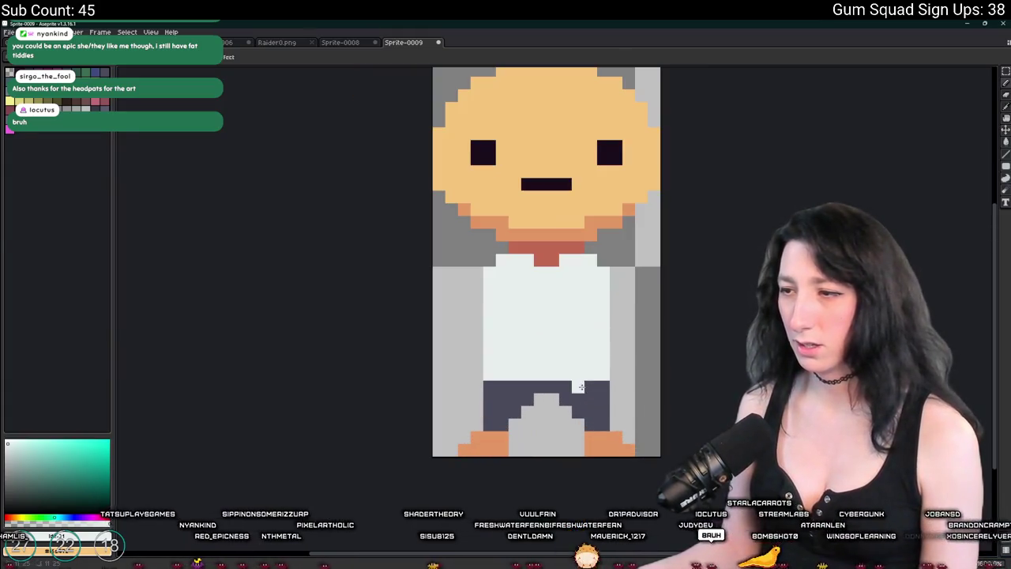
pyautogui.scroll(-4, 522, 386)
pyautogui.scroll(6, 513, 316)
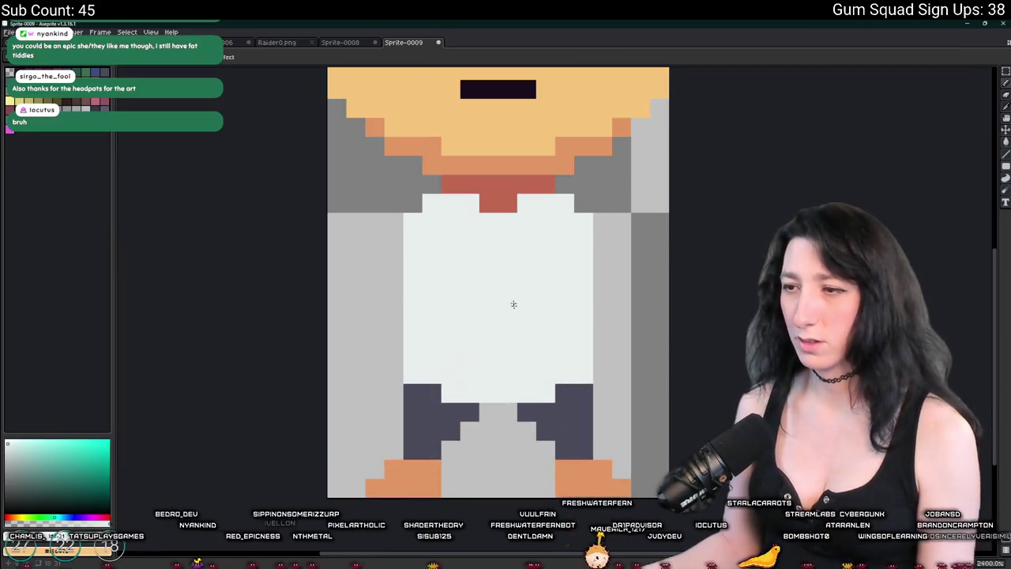
# Pencil dark buttons down the front of the white shirt.
pyautogui.click(87, 109)
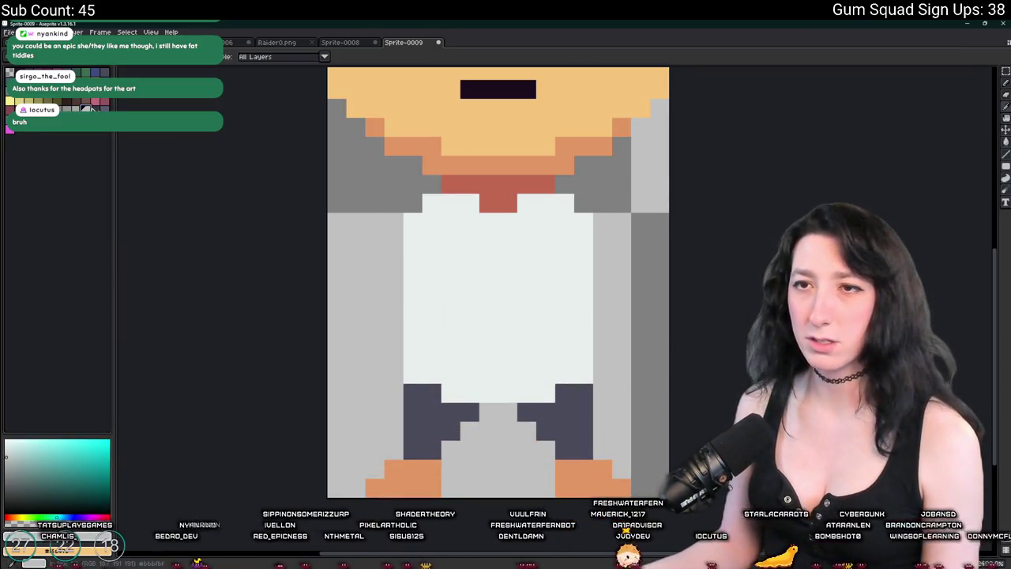
pyautogui.scroll(-1, 264, 131)
pyautogui.scroll(1, 470, 271)
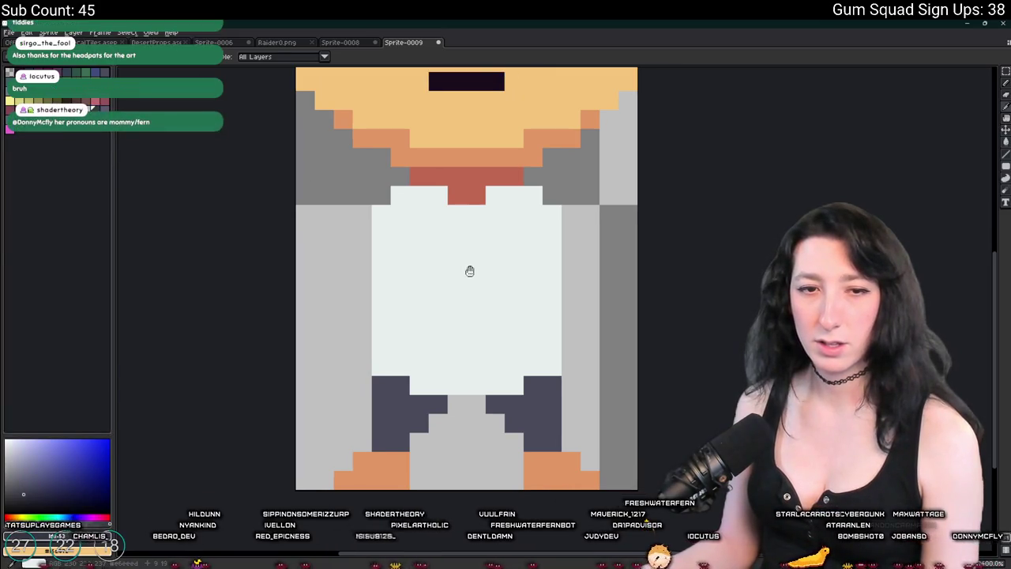
pyautogui.click(477, 253)
pyautogui.scroll(1, 478, 247)
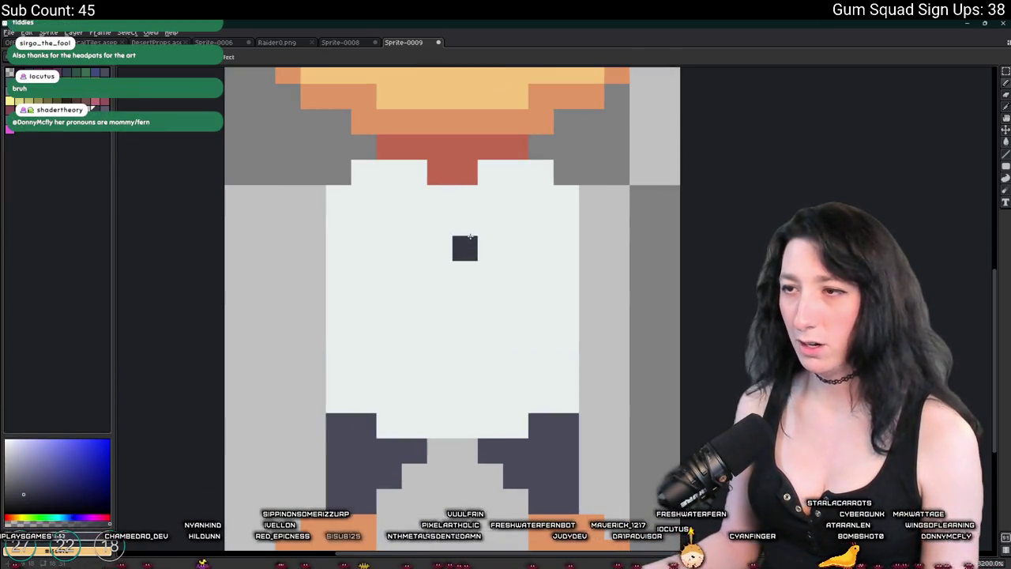
pyautogui.click(466, 273)
pyautogui.click(466, 327)
pyautogui.scroll(-5, 471, 372)
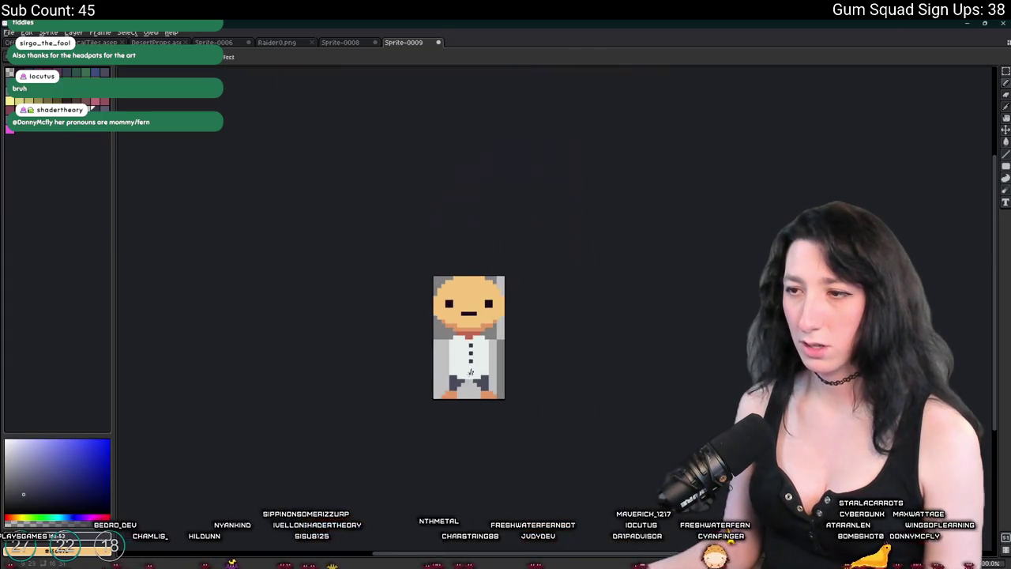
pyautogui.scroll(-1, 471, 371)
pyautogui.scroll(3, 472, 379)
pyautogui.scroll(-3, 474, 385)
pyautogui.scroll(-1, 477, 392)
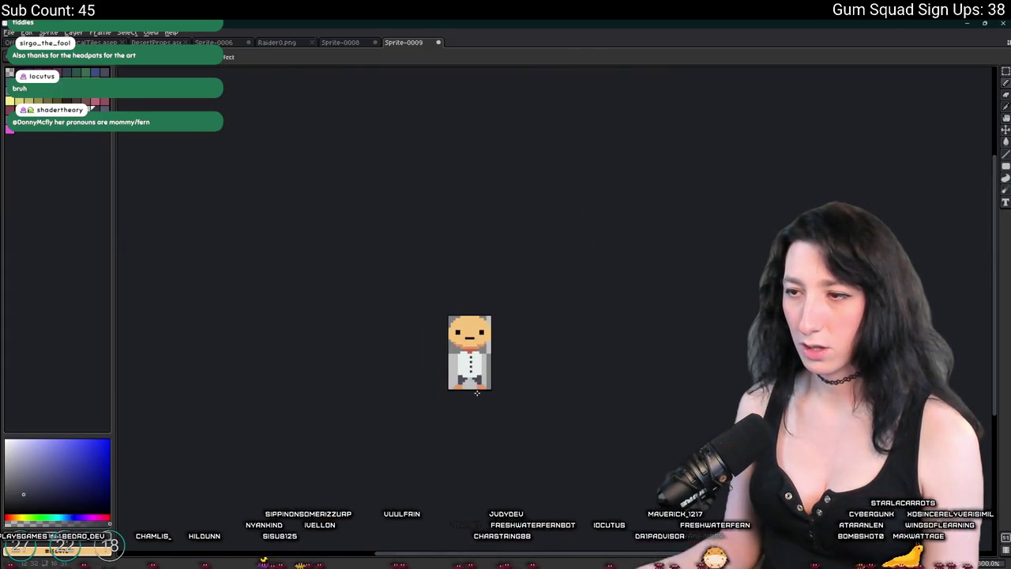
pyautogui.scroll(10, 477, 392)
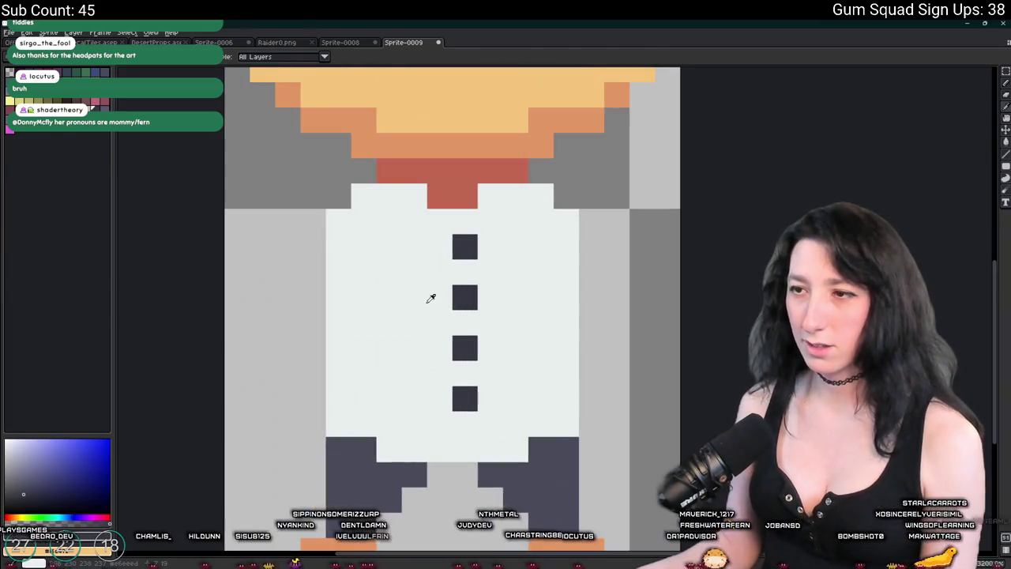
# Fill the shirt pale blue-grey and add white collar pixels.
pyautogui.keyDown('alt'); pyautogui.click(430, 298); pyautogui.keyUp('alt')
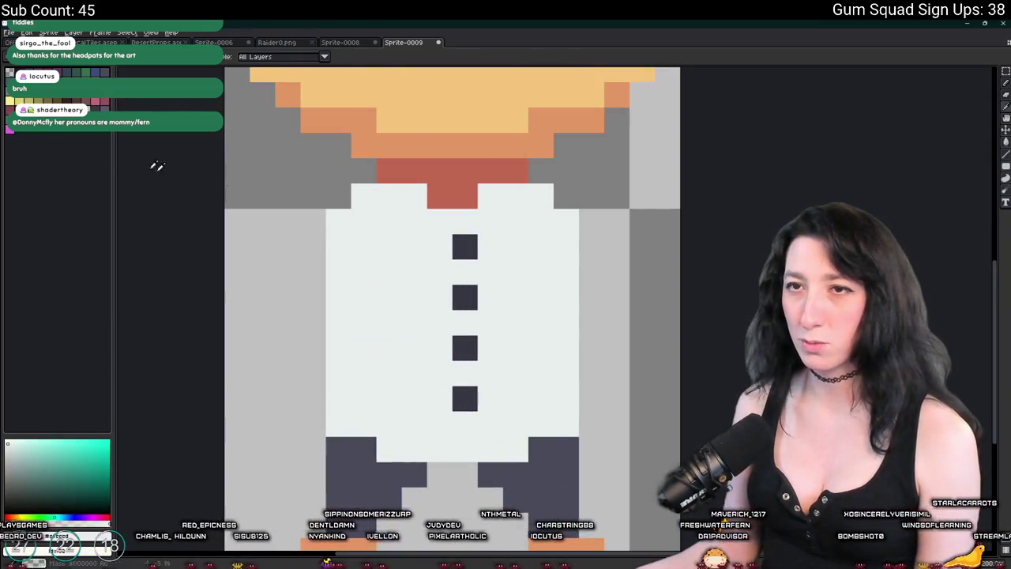
pyautogui.click(389, 221)
pyautogui.moveTo(388, 222); pyautogui.dragTo(364, 196)
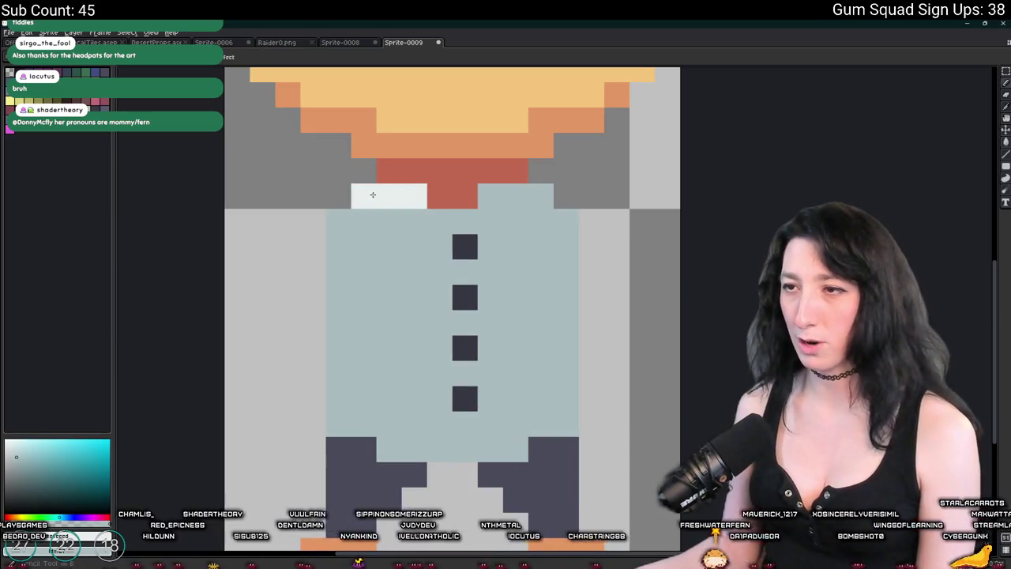
pyautogui.scroll(-2, 400, 232)
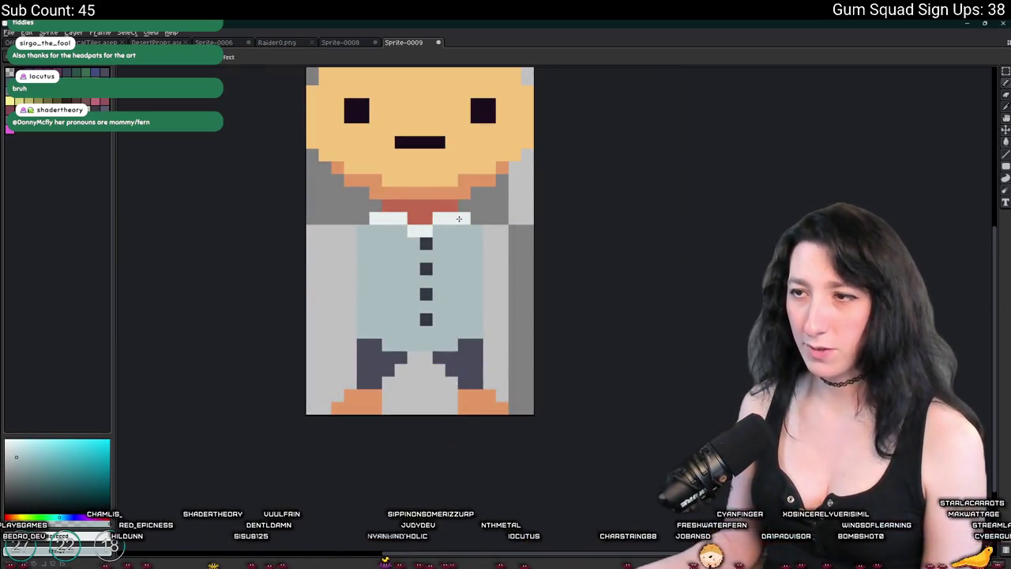
# Bucket-fill the shirt near-white.
pyautogui.scroll(-5, 458, 218)
pyautogui.scroll(3, 466, 274)
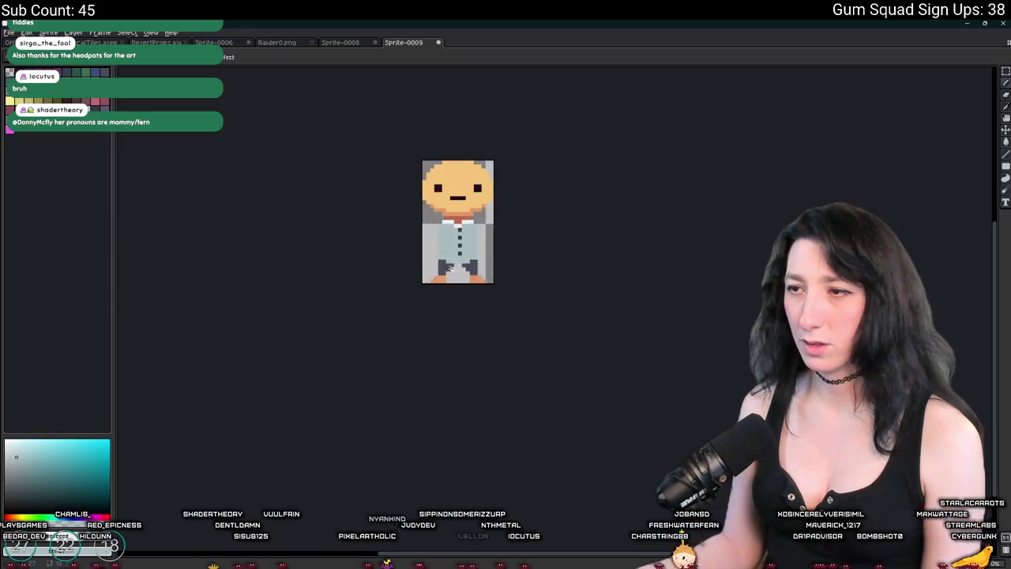
pyautogui.scroll(-4, 490, 231)
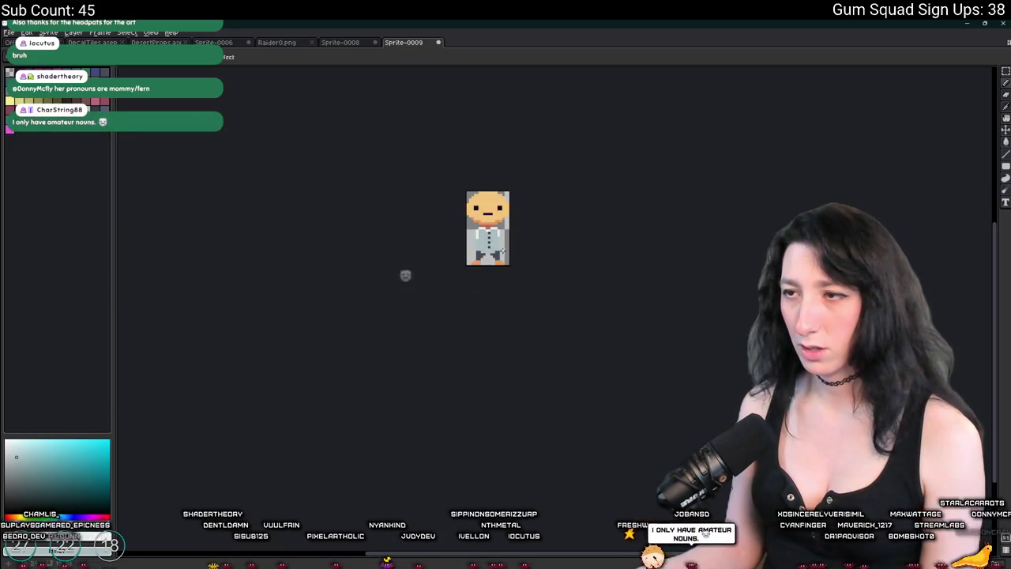
pyautogui.scroll(3, 501, 249)
pyautogui.scroll(3, 509, 261)
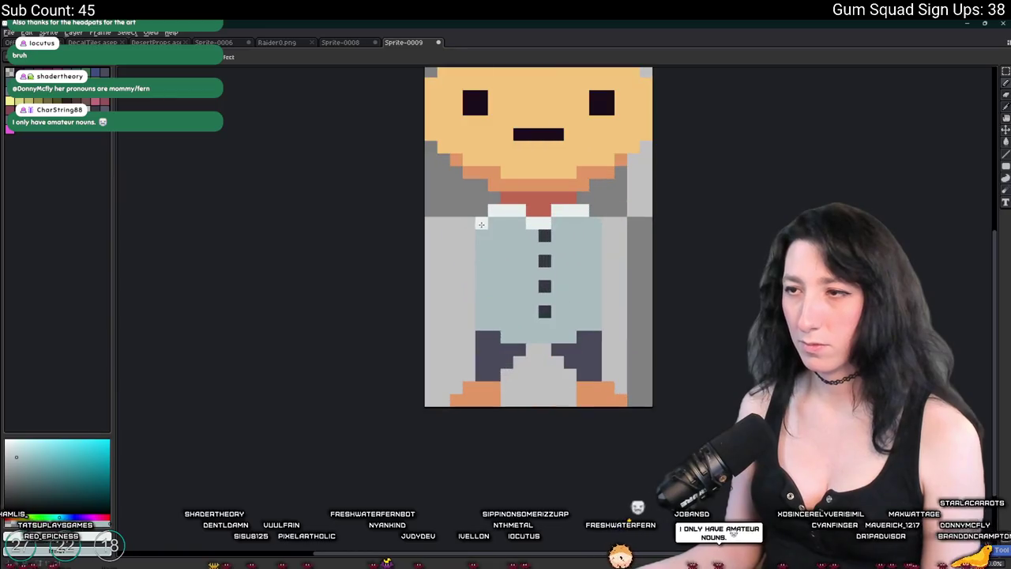
pyautogui.scroll(-1, 529, 265)
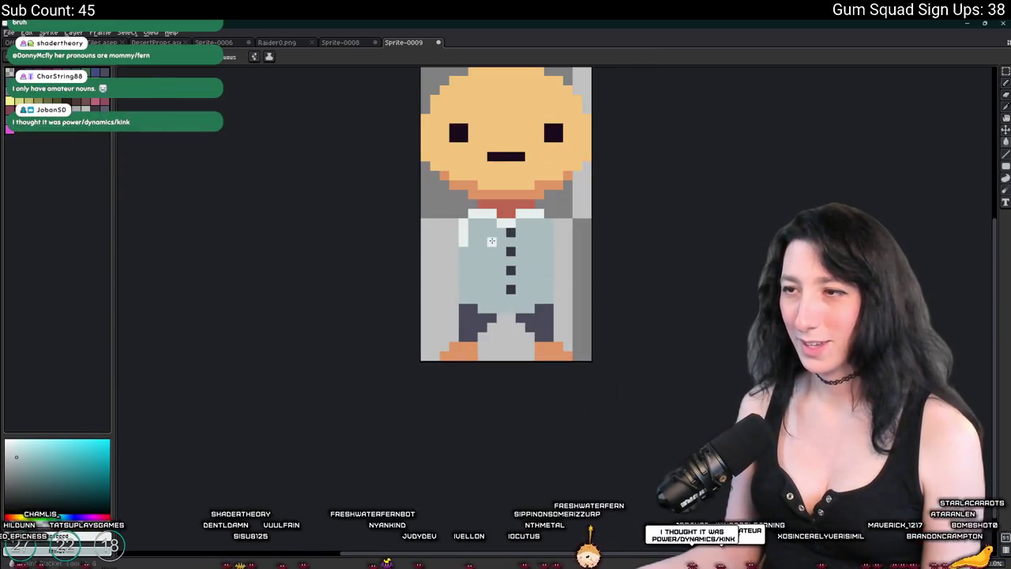
pyautogui.click(482, 270)
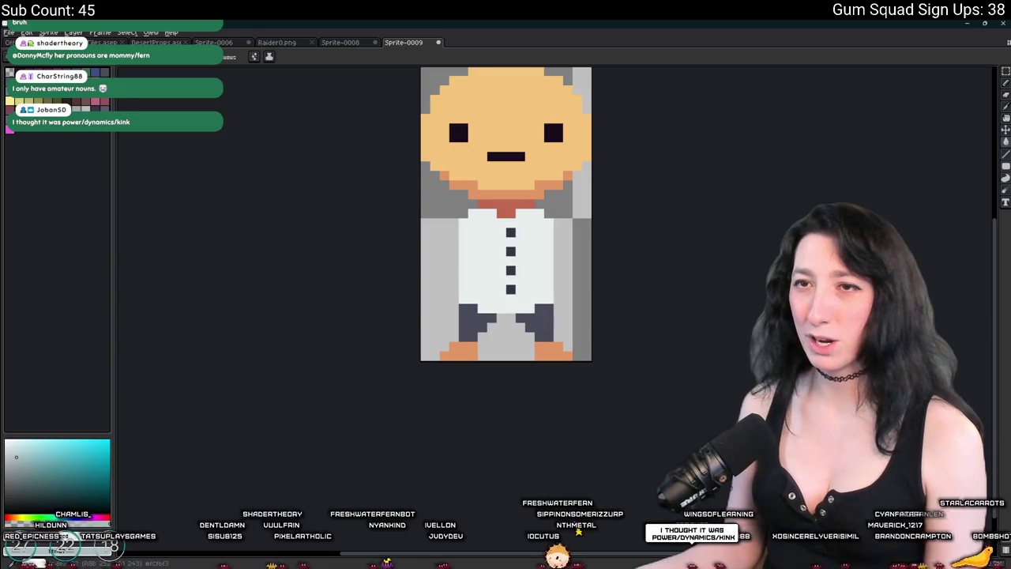
# Repaint the collar pixels in a warmer, brighter white.
pyautogui.keyDown('alt'); pyautogui.click(456, 114); pyautogui.keyUp('alt')
pyautogui.scroll(2, 473, 213)
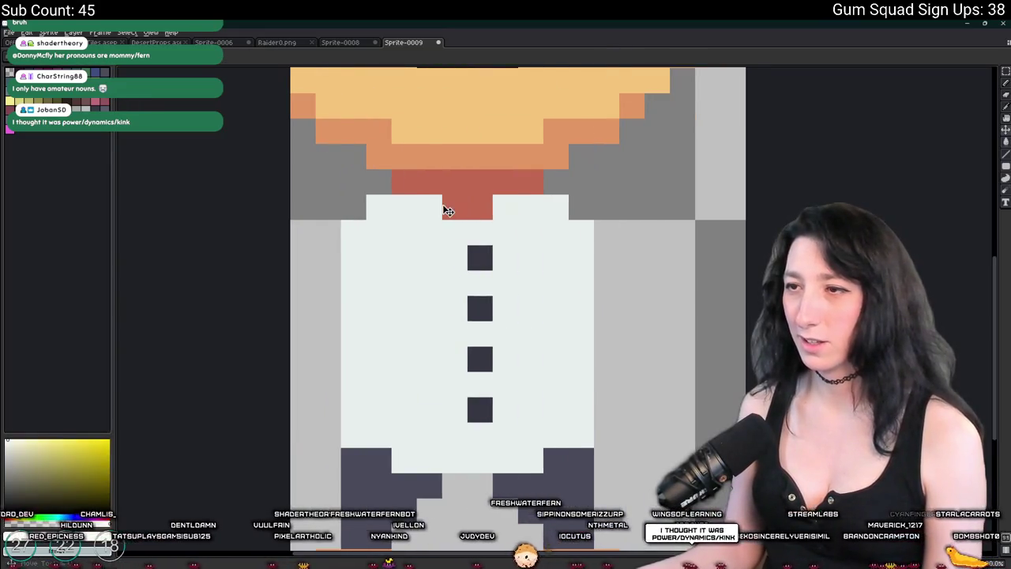
pyautogui.hscroll(-2, 446, 210)
pyautogui.click(456, 206)
pyautogui.click(477, 207)
pyautogui.click(431, 209)
pyautogui.click(404, 232)
pyautogui.click(581, 207)
pyautogui.click(556, 207)
pyautogui.click(607, 206)
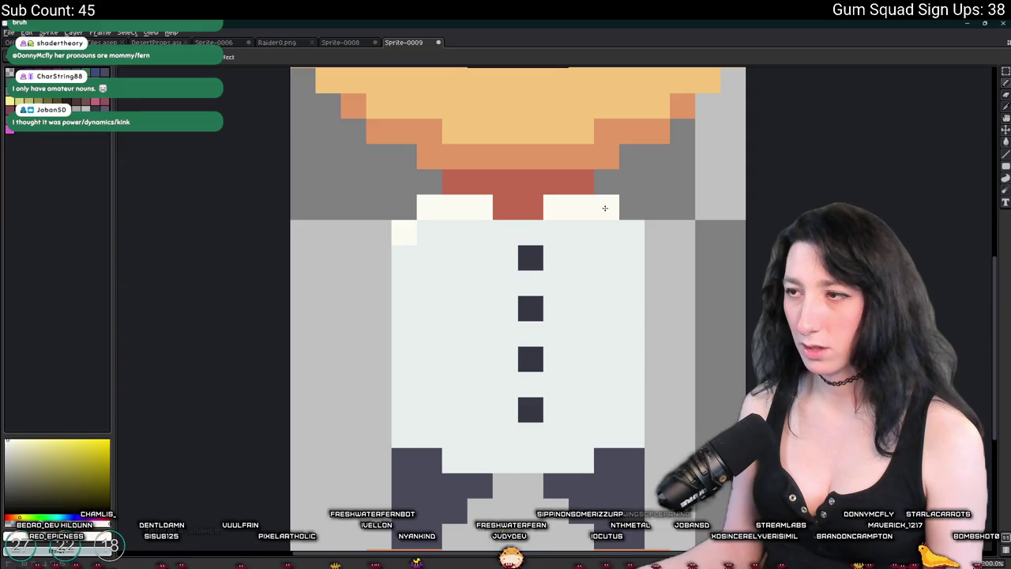
pyautogui.scroll(-8, 605, 207)
pyautogui.moveTo(641, 271); pyautogui.dragTo(568, 273)
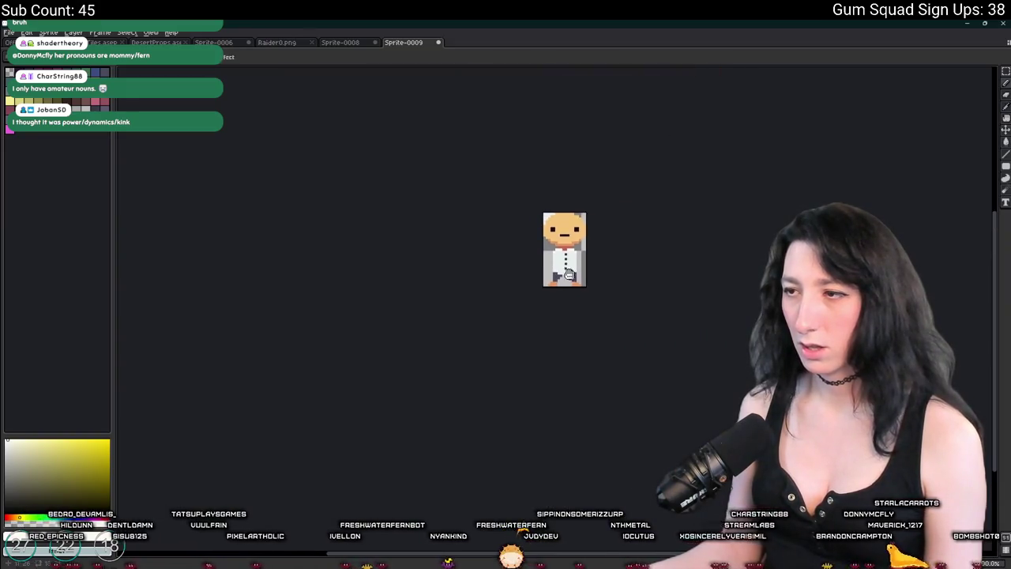
pyautogui.scroll(4, 570, 261)
# Select the column of shirt buttons and nudge it down one pixel.
pyautogui.keyDown('alt'); pyautogui.click(480, 237); pyautogui.keyUp('alt')
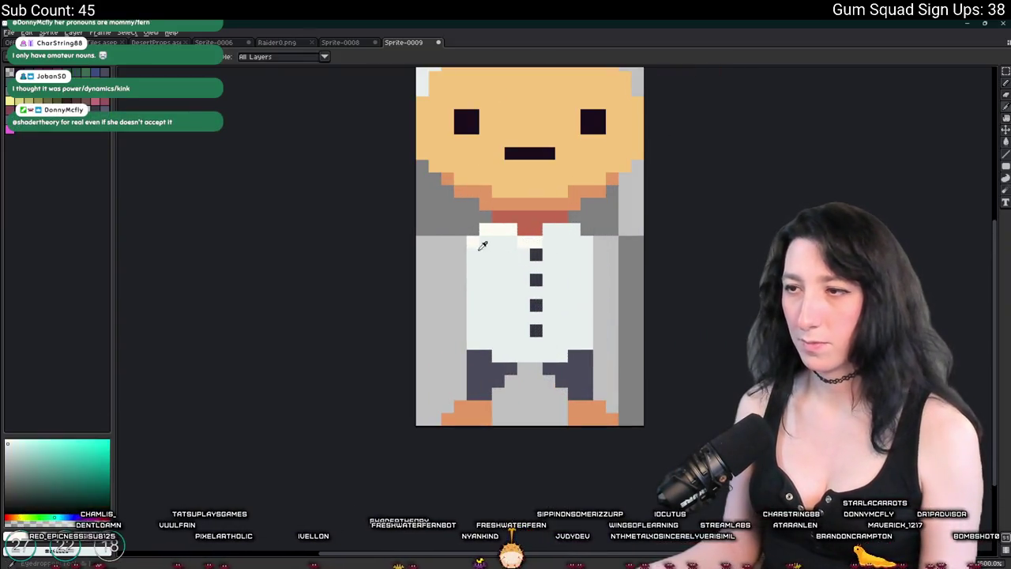
pyautogui.press('m')
pyautogui.moveTo(529, 247); pyautogui.dragTo(545, 352)
pyautogui.press('Down')
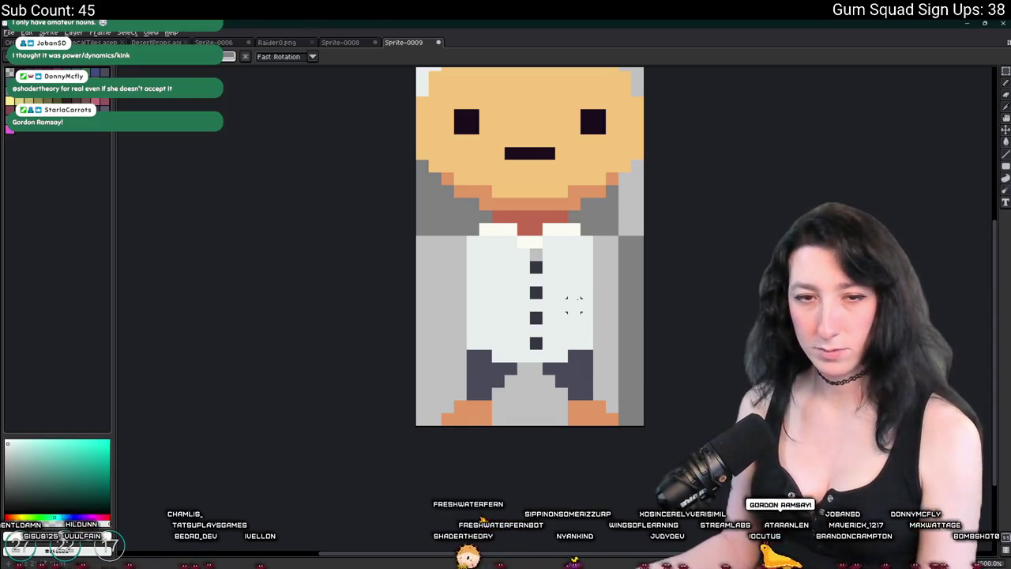
pyautogui.moveTo(574, 292); pyautogui.dragTo(568, 314)
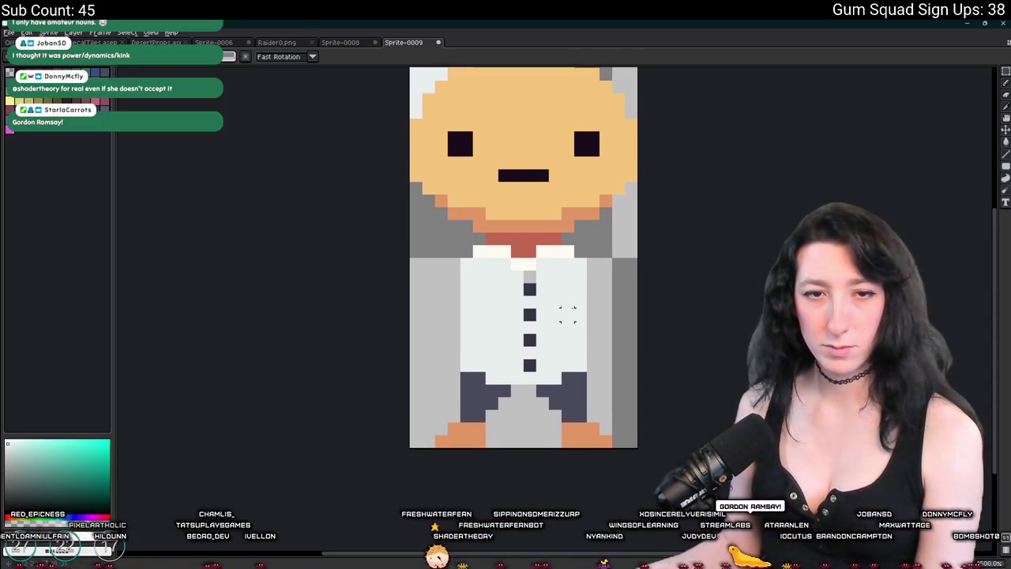
pyautogui.press('i')
pyautogui.press('m')
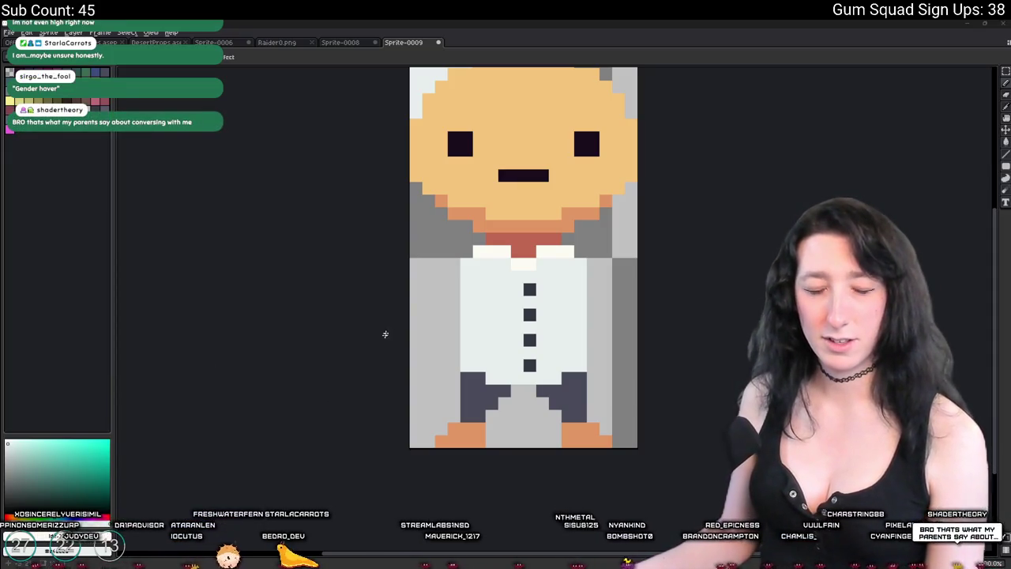
# Resize the canvas to 22×34 px with a bottom anchor so new space sits above the head.
pyautogui.scroll(-5, 455, 315)
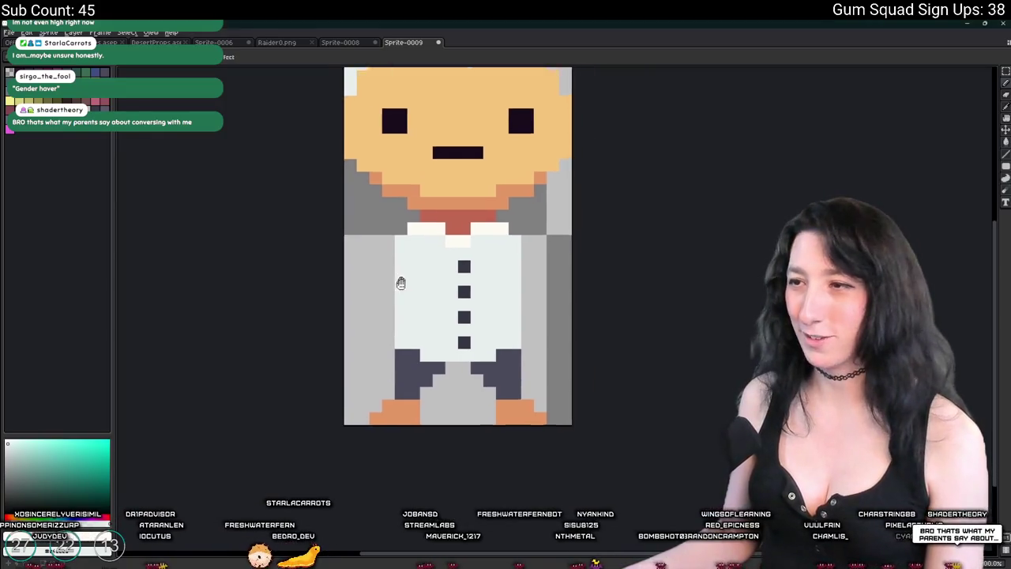
pyautogui.scroll(5, 360, 319)
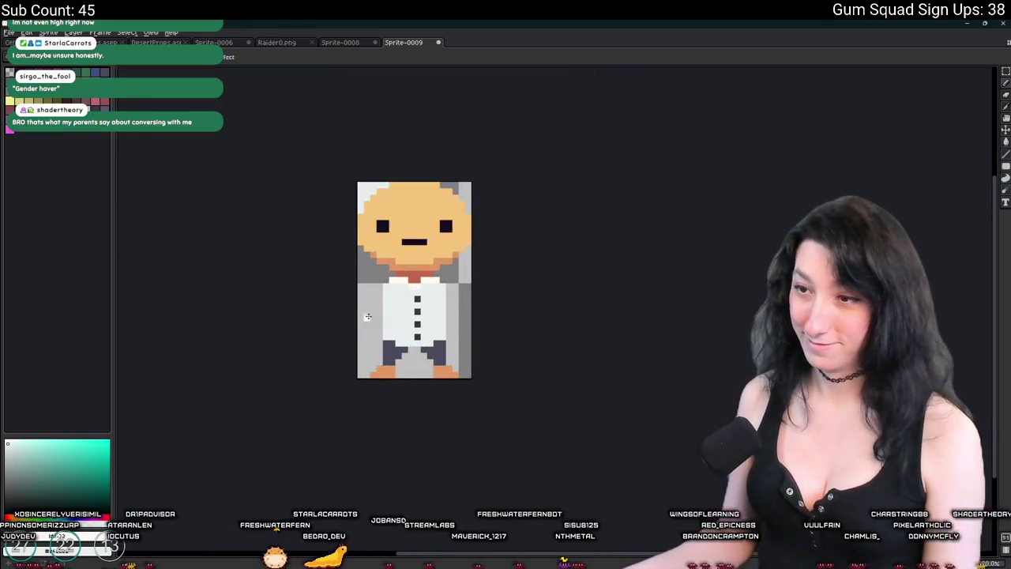
pyautogui.scroll(-5, 379, 279)
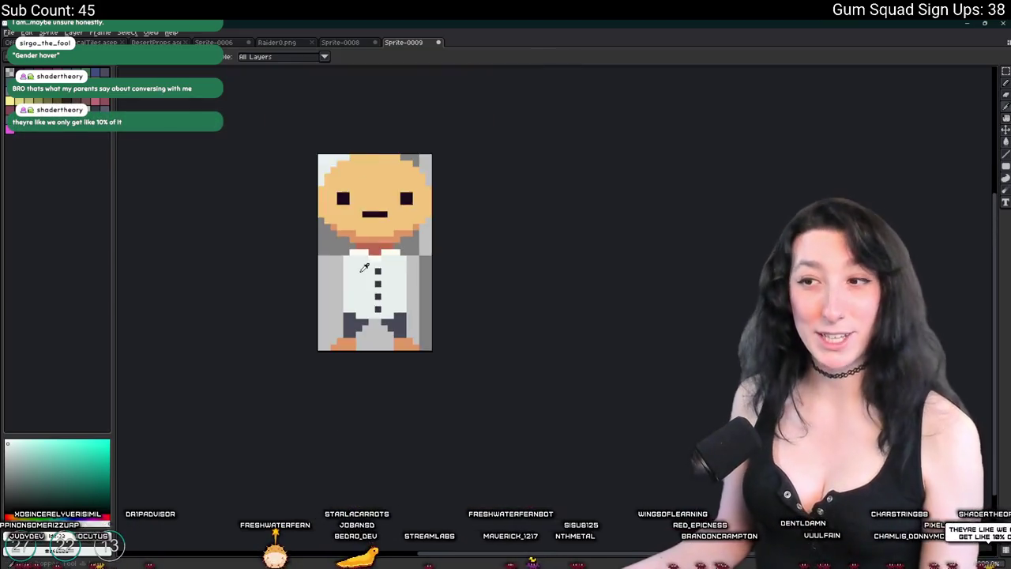
pyautogui.scroll(3, 379, 279)
pyautogui.click(48, 32)
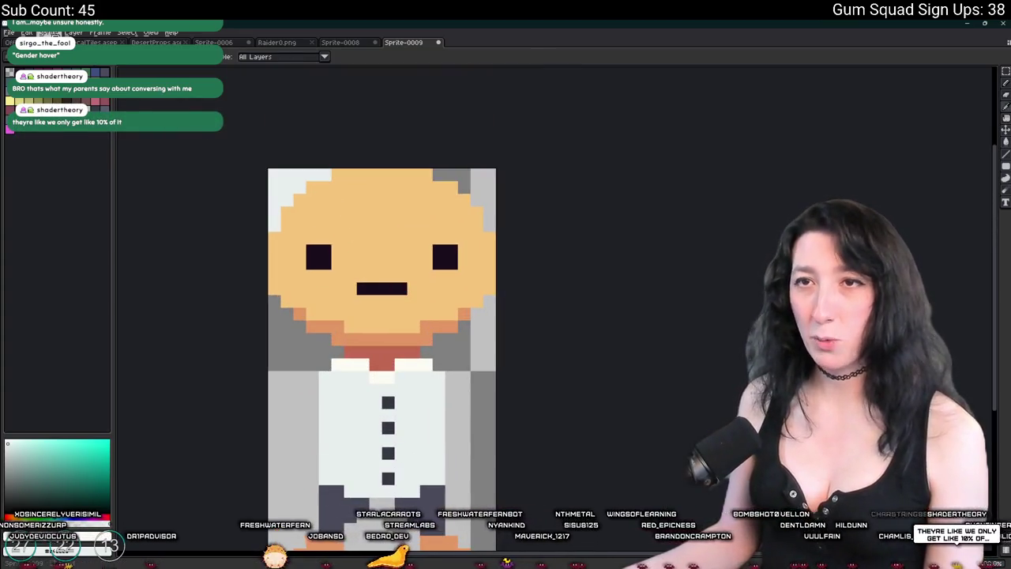
pyautogui.click(67, 85)
pyautogui.press('Tab')
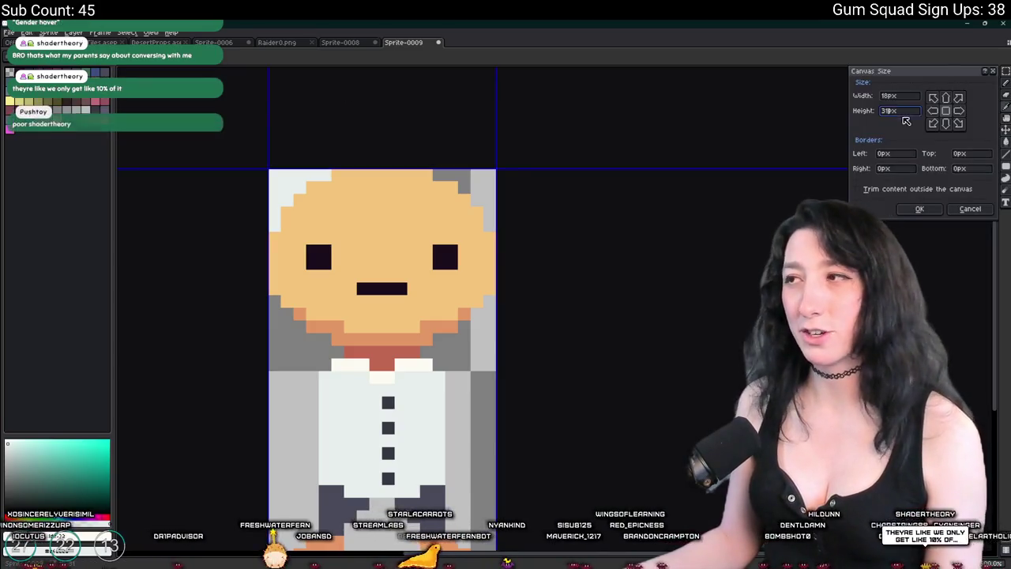
pyautogui.write('34')
pyautogui.click(899, 96)
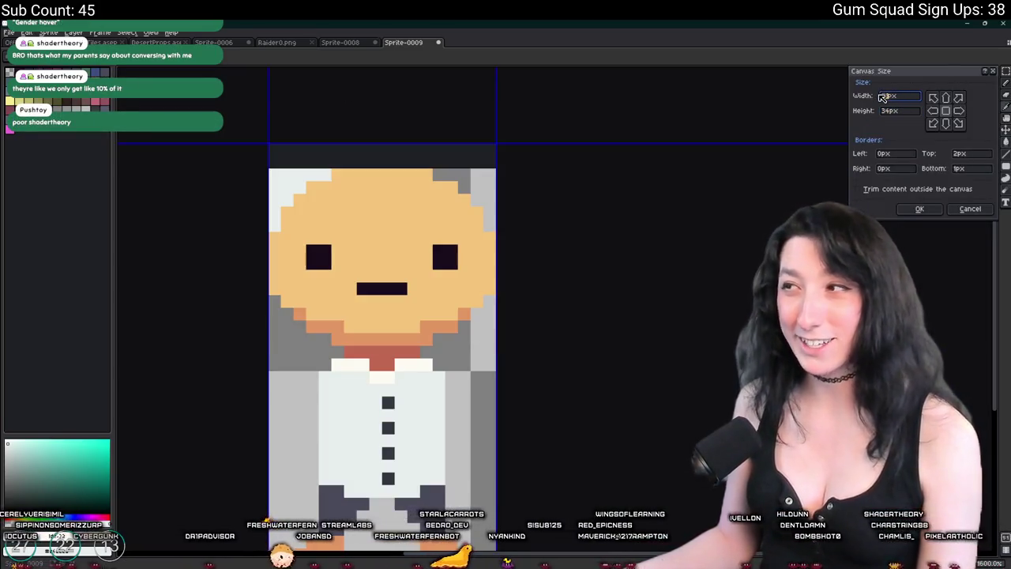
pyautogui.write('22')
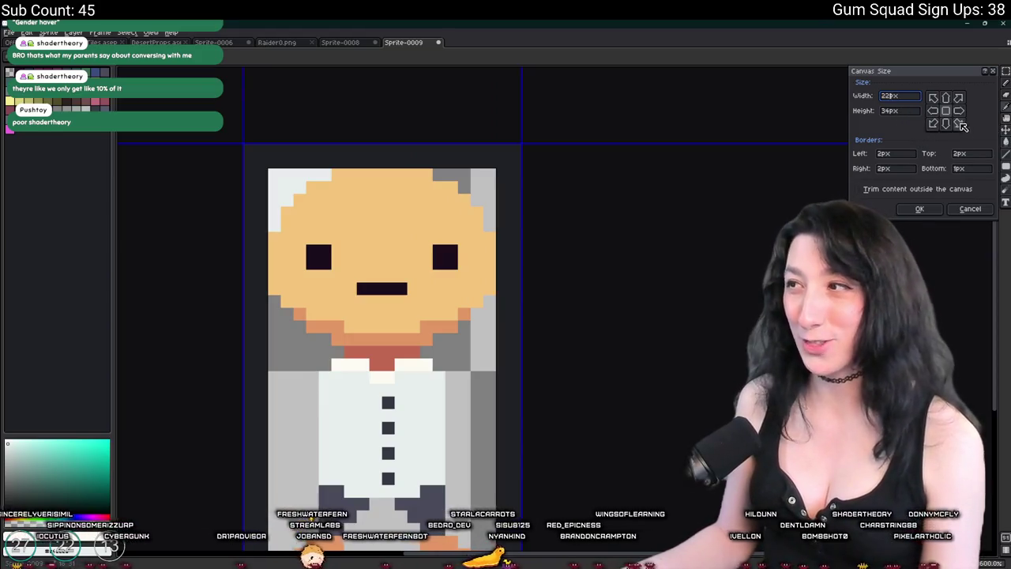
pyautogui.click(946, 123)
pyautogui.click(939, 210)
# Switch to the Magic Wand tool for selecting areas by colour.
pyautogui.scroll(-3, 508, 228)
pyautogui.press('w')
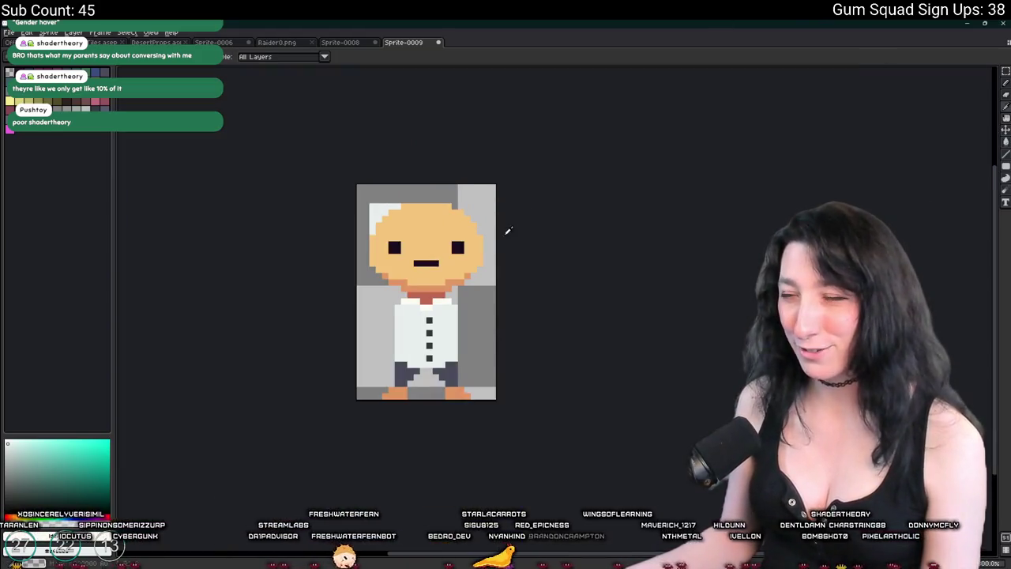
pyautogui.scroll(3, 350, 165)
pyautogui.scroll(-1, 316, 178)
pyautogui.scroll(-2, 340, 188)
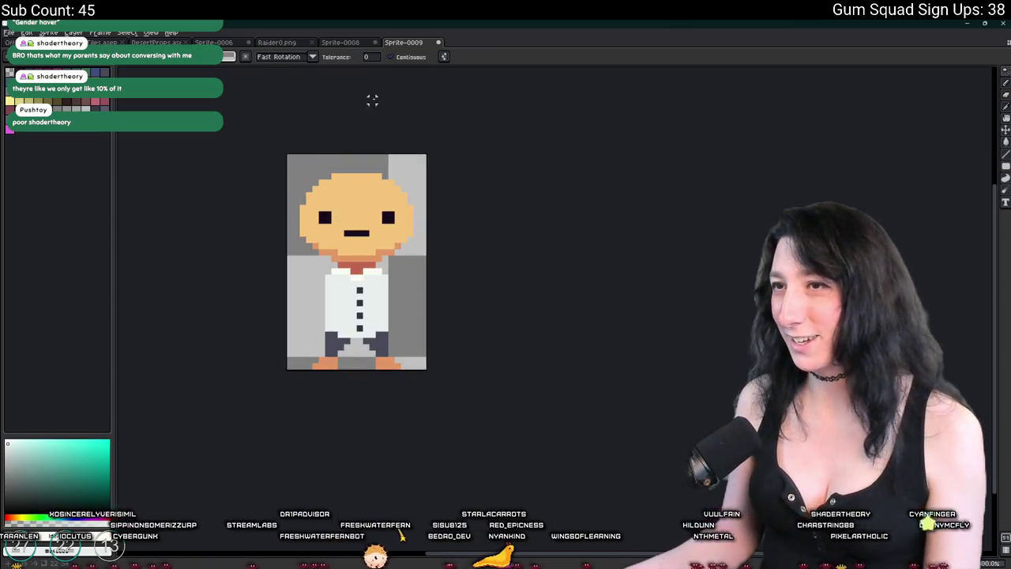
# Copy frame 2 of GameMaker's spr_character_hair sprite, found by searching 'hair', back to Aseprite.
pyautogui.hotkey('alt', 'Tab')
pyautogui.click(812, 81)
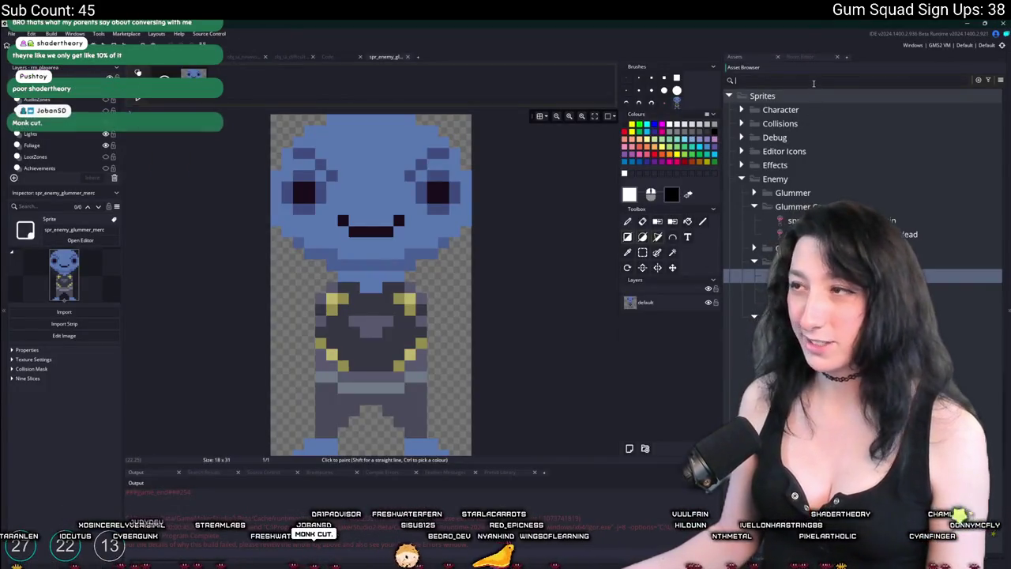
pyautogui.write('hair')
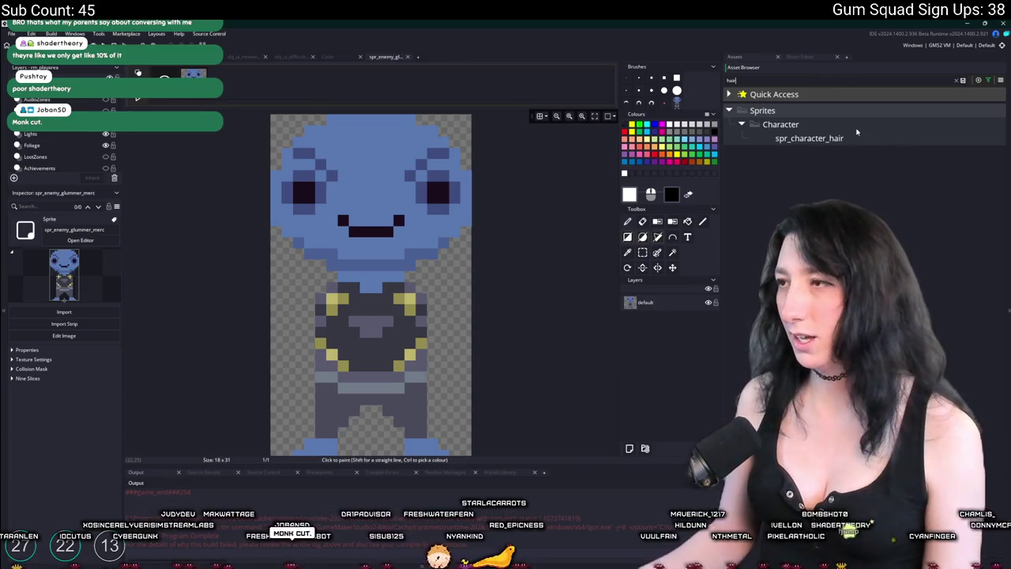
pyautogui.doubleClick(846, 138)
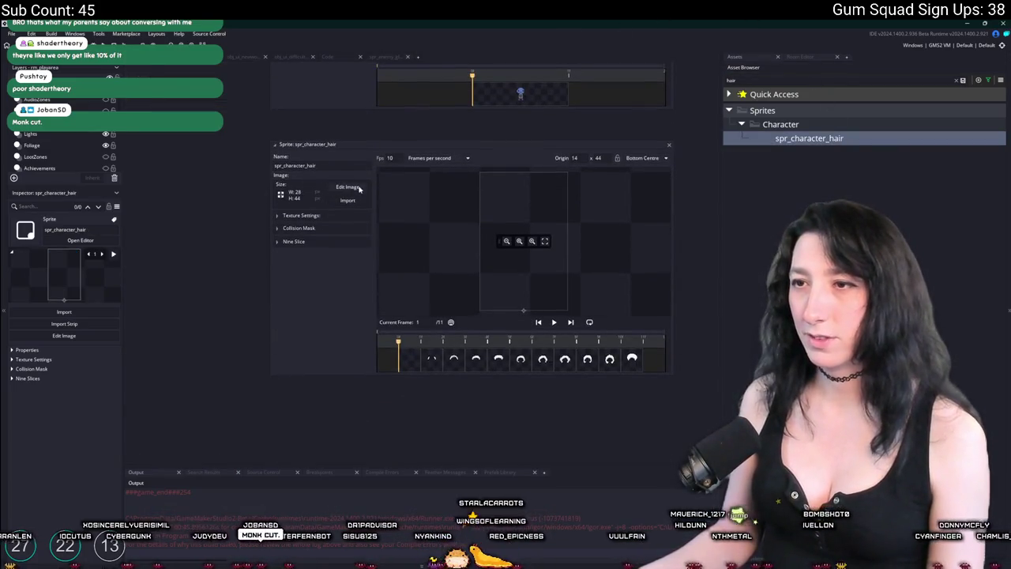
pyautogui.click(348, 187)
pyautogui.click(231, 76)
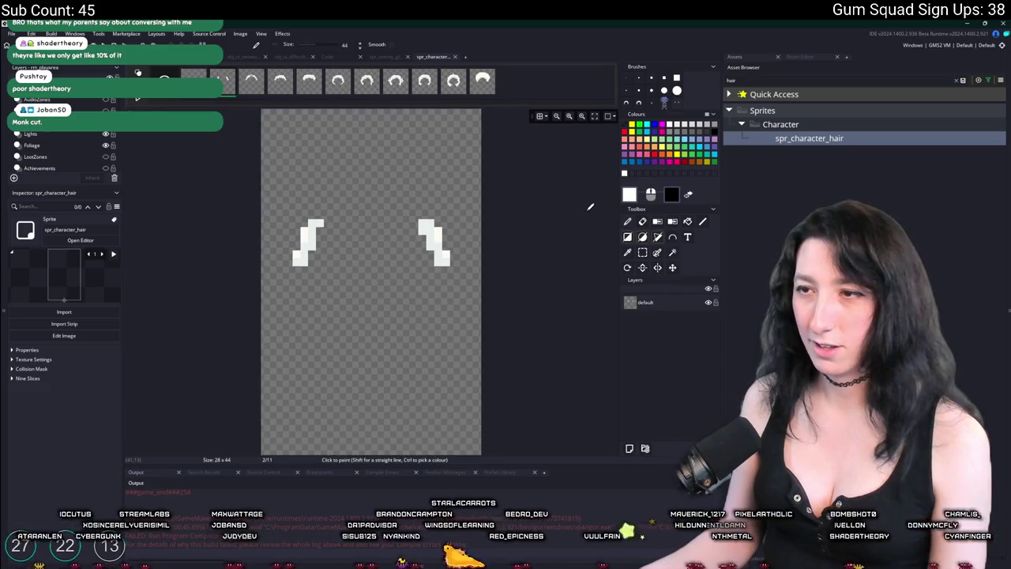
pyautogui.hotkey('alt', 'Tab')
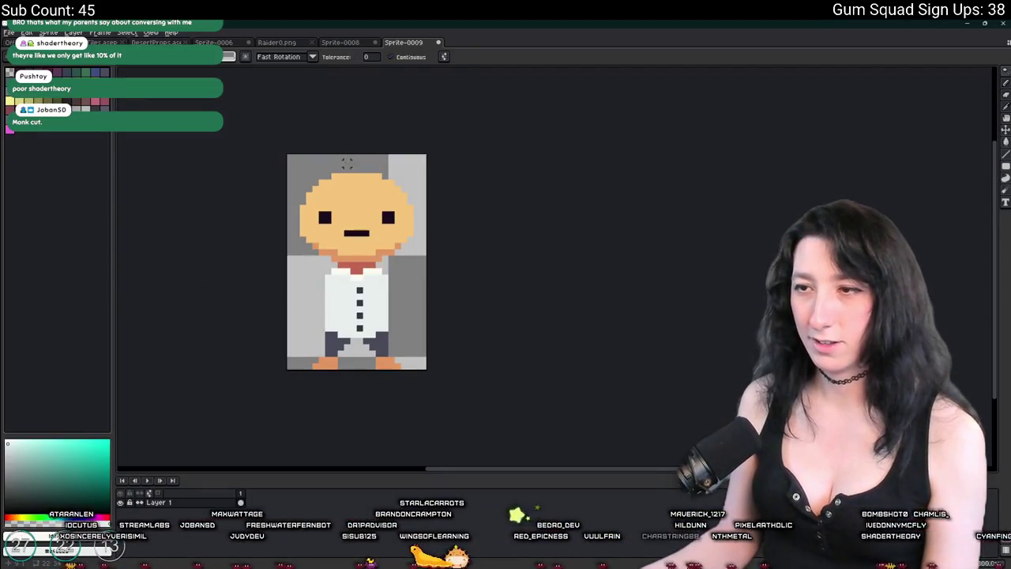
# Paste the copied hair onto the scientist's head and shift the face halves to be symmetric.
pyautogui.hotkey('ctrl', 'v')
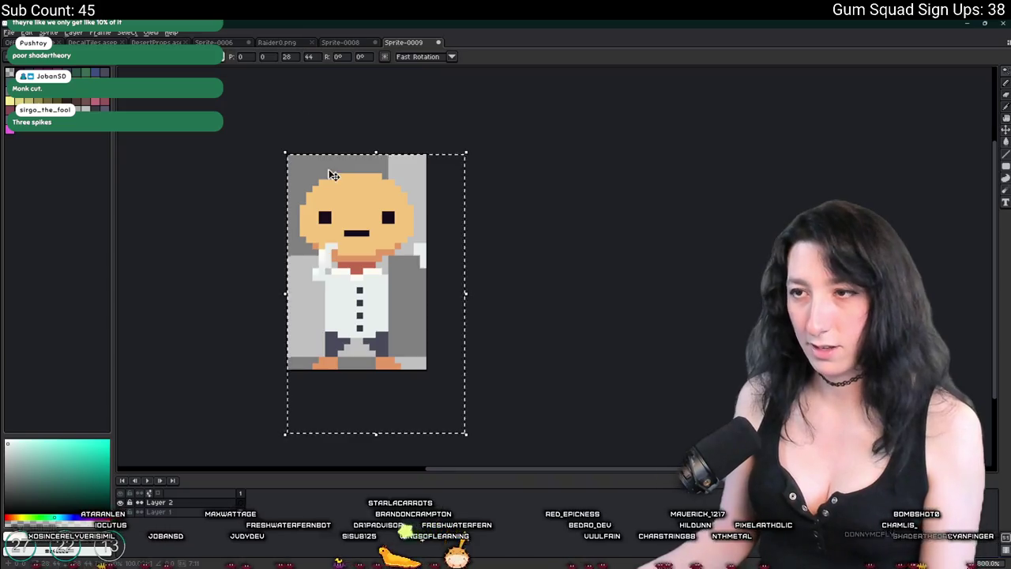
pyautogui.scroll(1, 328, 172)
pyautogui.moveTo(372, 282)
pyautogui.mouseDown()
pyautogui.moveTo(356, 175)
pyautogui.moveTo(343, 172)
pyautogui.mouseUp()
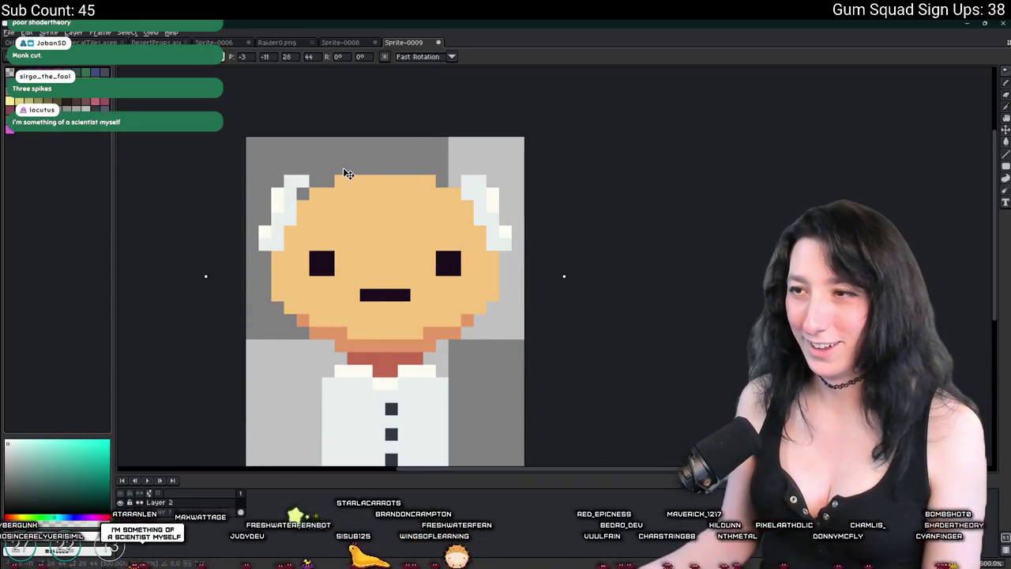
pyautogui.press('Return')
pyautogui.moveTo(260, 163); pyautogui.dragTo(372, 260)
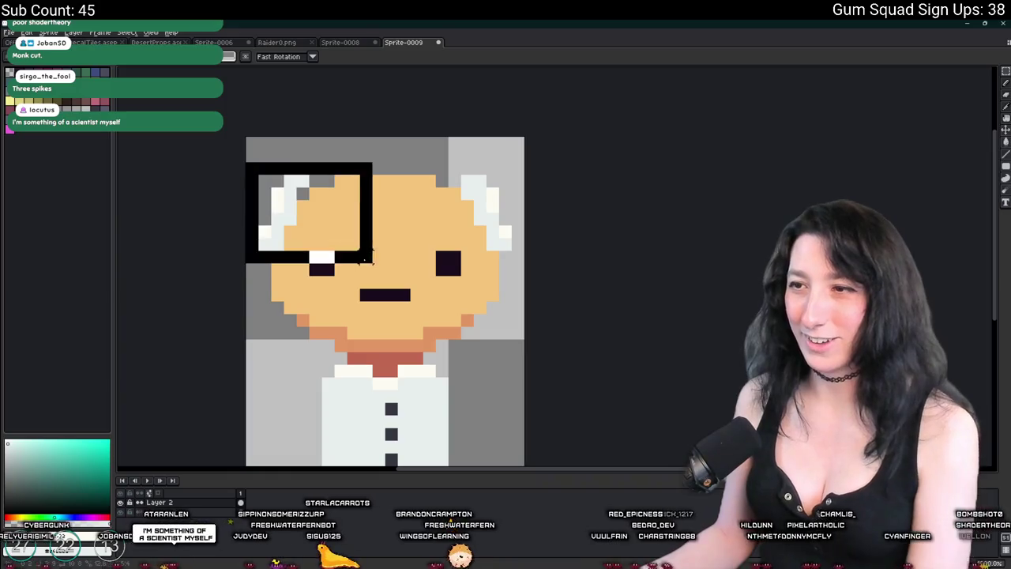
pyautogui.moveTo(518, 302); pyautogui.dragTo(405, 166)
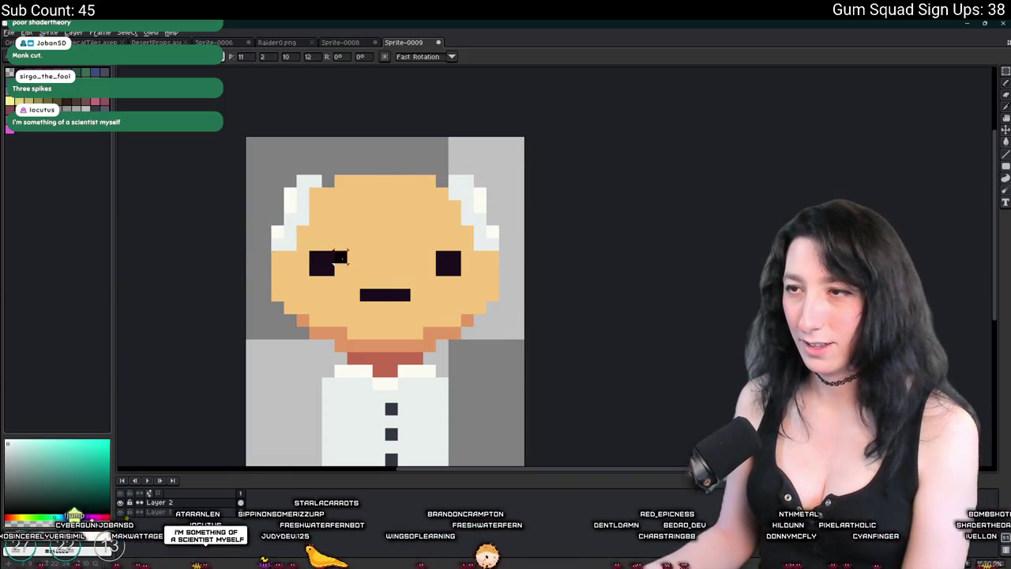
pyautogui.press('Left')
pyautogui.moveTo(462, 282); pyautogui.dragTo(248, 146)
pyautogui.press('Down')
pyautogui.scroll(-3, 427, 395)
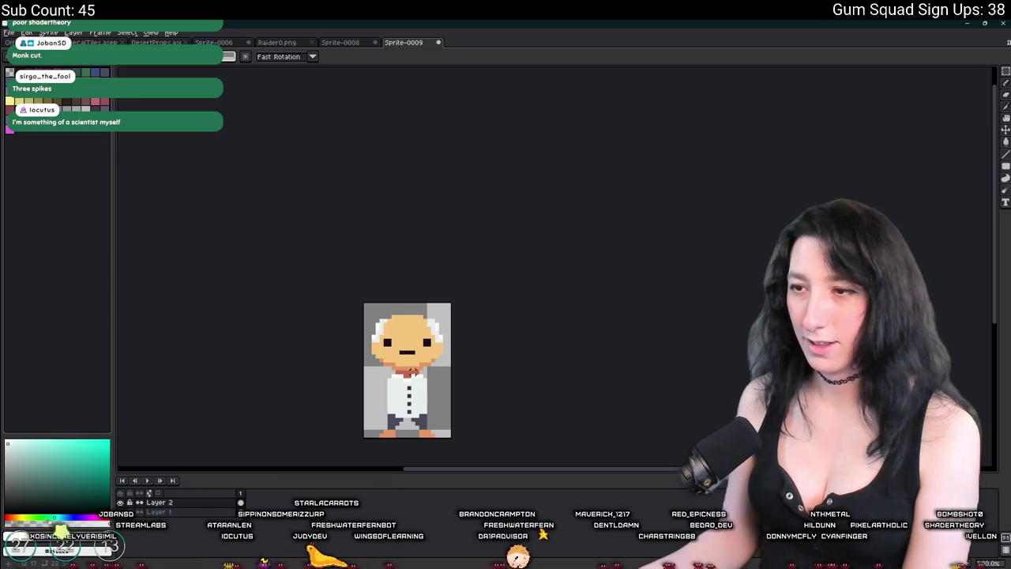
pyautogui.scroll(1, 421, 368)
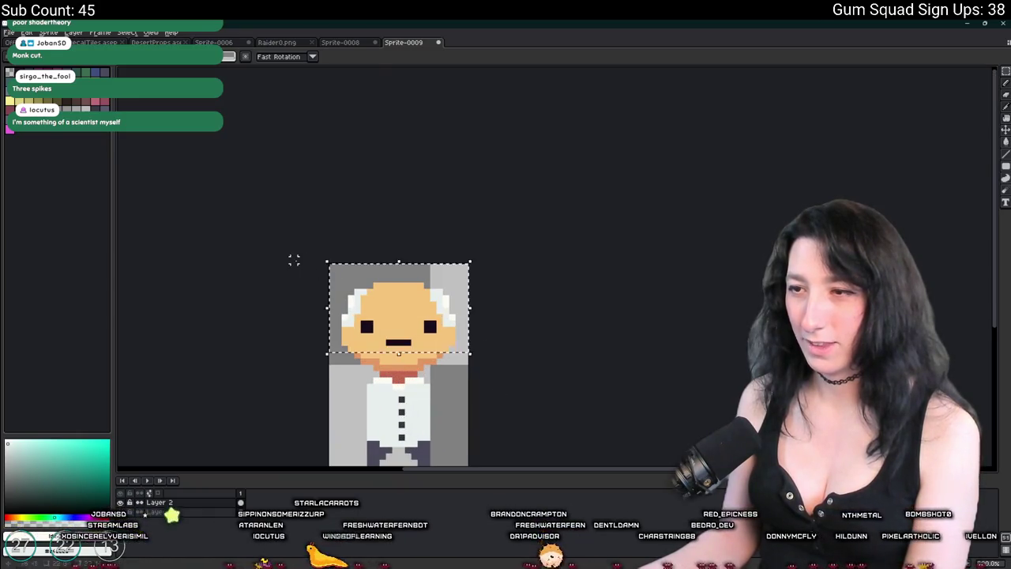
# Try stretching the hair outward on both sides, then undo it and clear the selection.
pyautogui.moveTo(316, 269); pyautogui.dragTo(559, 360)
pyautogui.moveTo(470, 314); pyautogui.dragTo(479, 314)
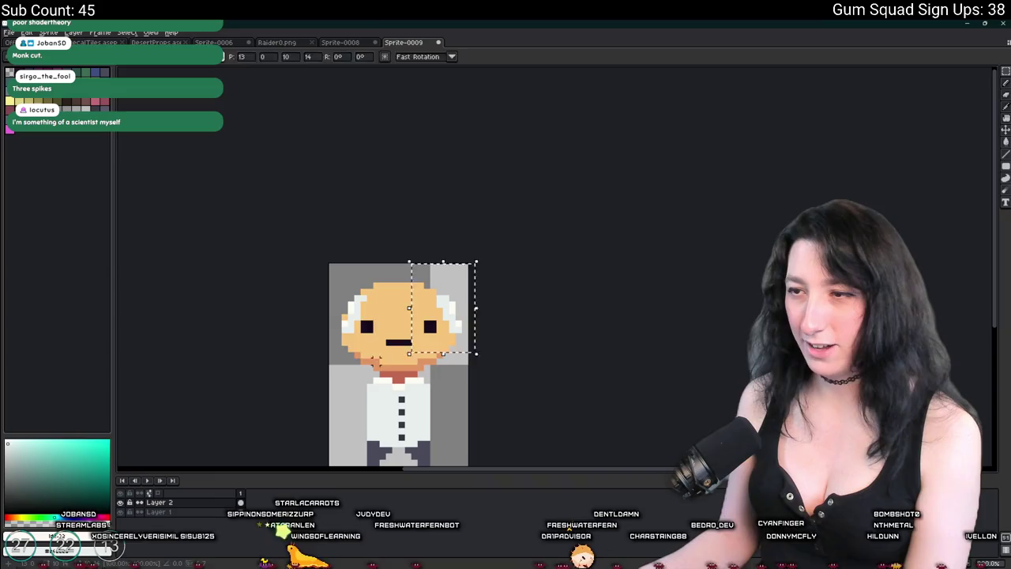
pyautogui.moveTo(328, 314); pyautogui.dragTo(319, 313)
pyautogui.scroll(-1, 432, 385)
pyautogui.scroll(1, 434, 386)
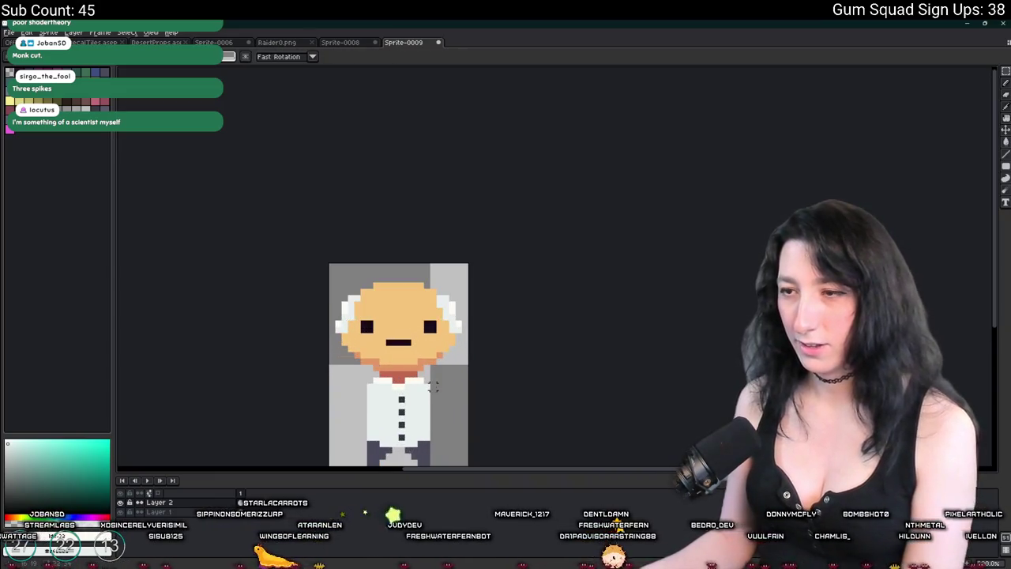
pyautogui.scroll(-2, 433, 374)
pyautogui.scroll(4, 433, 374)
pyautogui.hotkey('ctrl', 'z')
pyautogui.hotkey('ctrl', 'z')
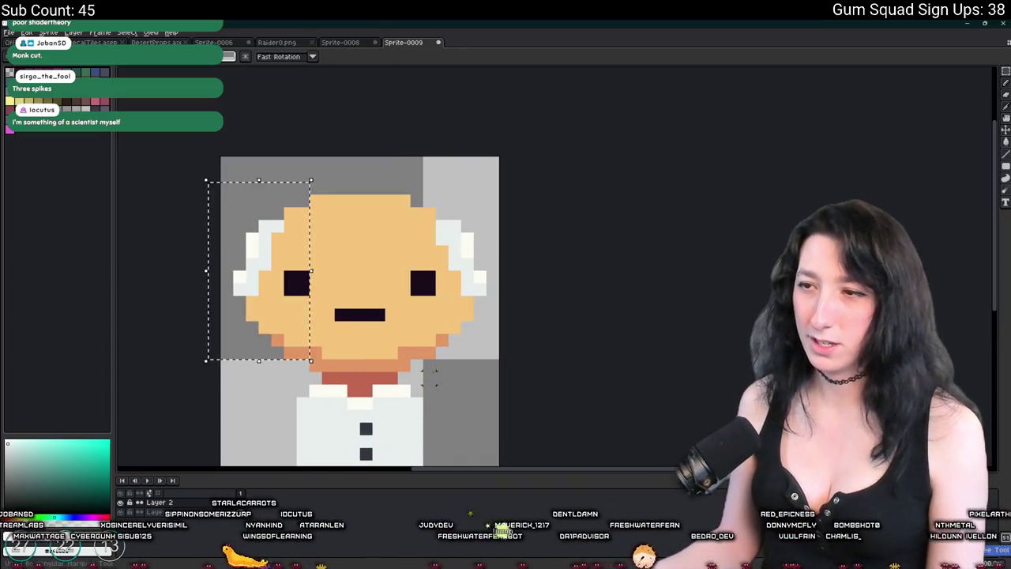
pyautogui.hotkey('ctrl', 'd')
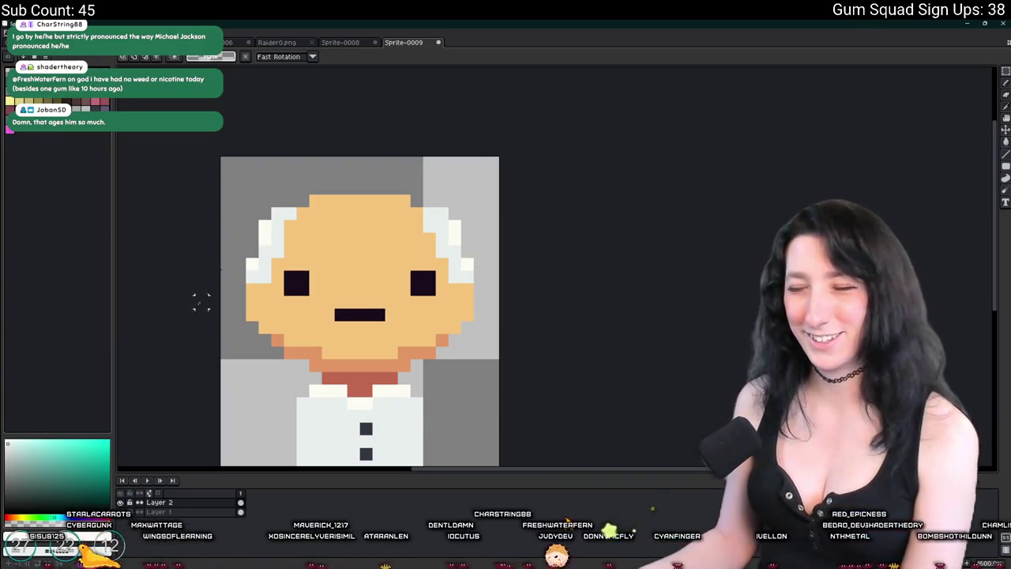
# Sample the light grey hair colour and paint a left hair pixel with it.
pyautogui.scroll(2, 283, 289)
pyautogui.moveTo(284, 289); pyautogui.dragTo(156, 73)
pyautogui.click(387, 253)
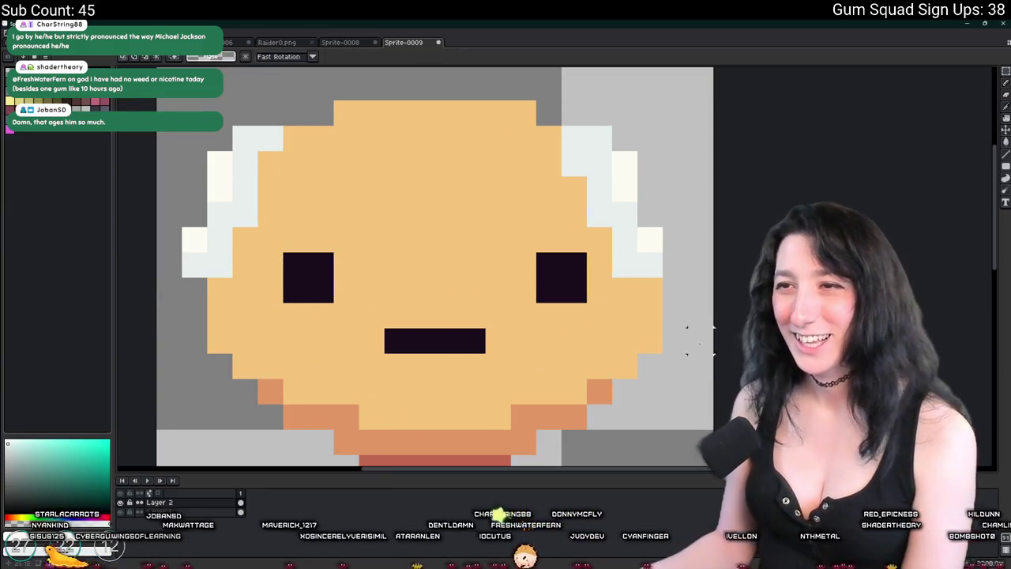
pyautogui.scroll(-2, 369, 241)
pyautogui.scroll(-2, 369, 241)
pyautogui.scroll(2, 295, 169)
pyautogui.press('i')
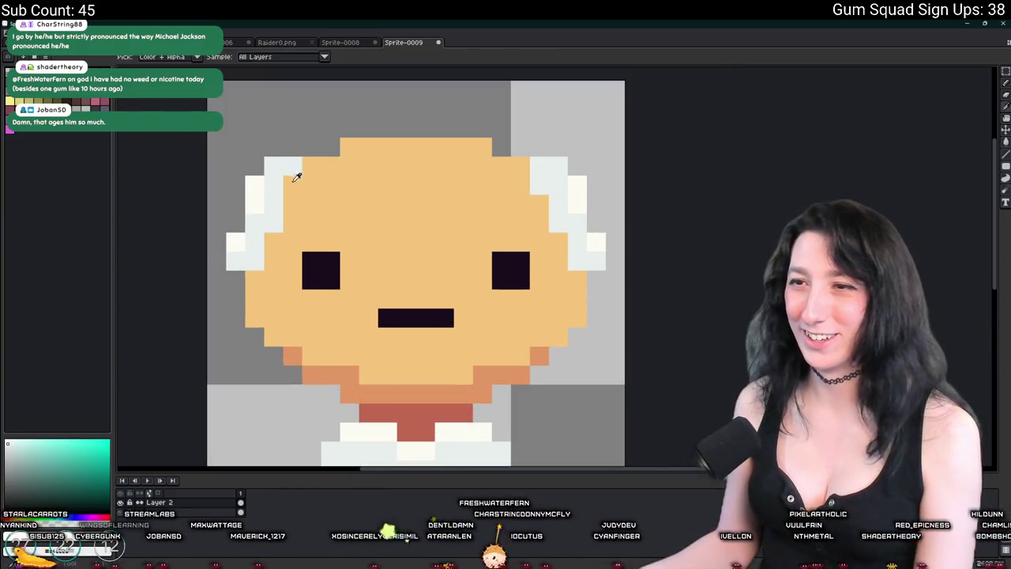
pyautogui.scroll(1, 286, 162)
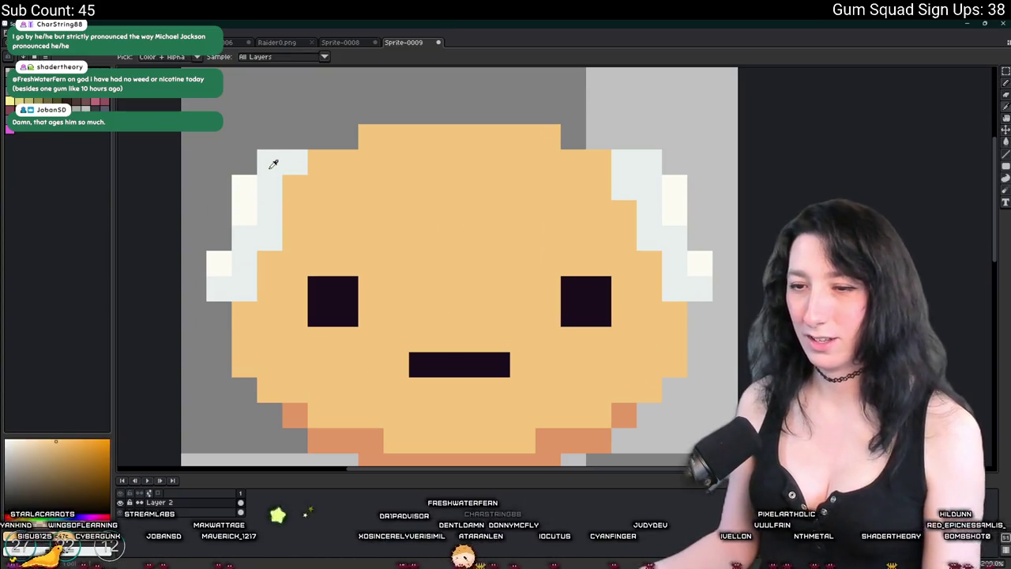
pyautogui.click(287, 173)
pyautogui.press('b')
pyautogui.click(293, 183)
pyautogui.scroll(-3, 461, 245)
pyautogui.scroll(3, 515, 267)
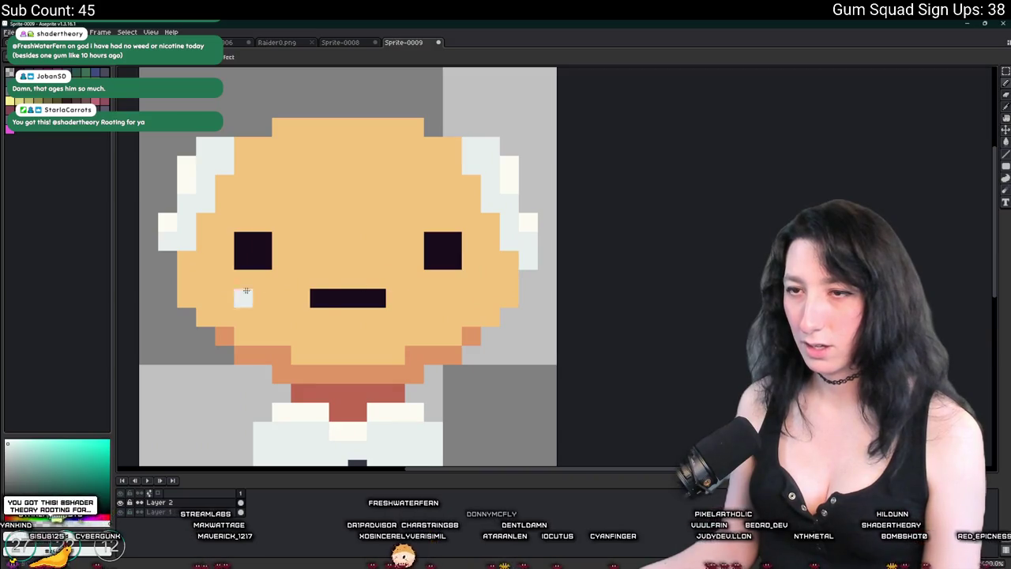
# Paint hair pixels at the face's left edge and repaint the left tuft's white block grey.
pyautogui.moveTo(187, 279); pyautogui.dragTo(168, 261)
pyautogui.scroll(-4, 263, 291)
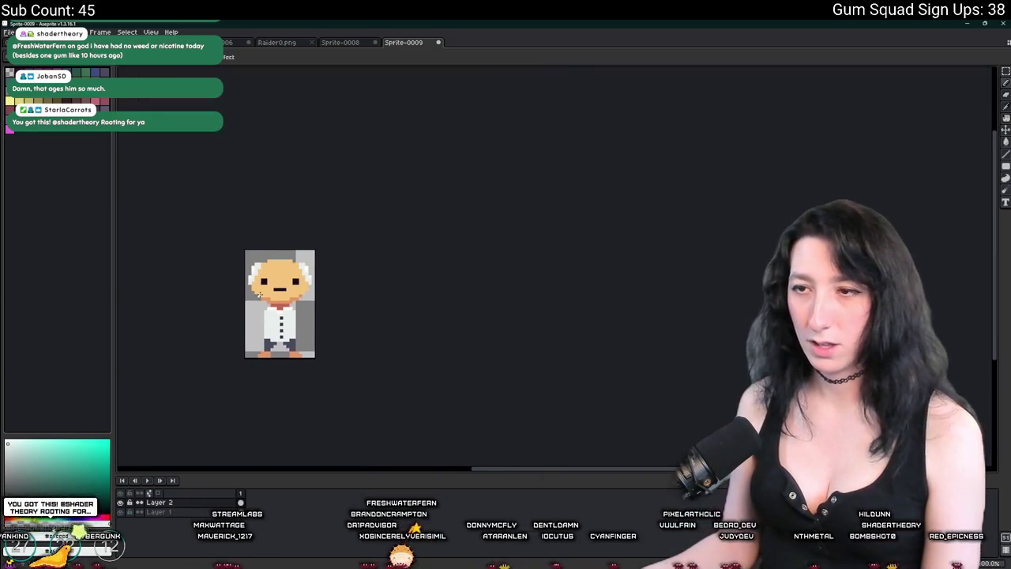
pyautogui.scroll(-1, 261, 296)
pyautogui.scroll(8, 247, 280)
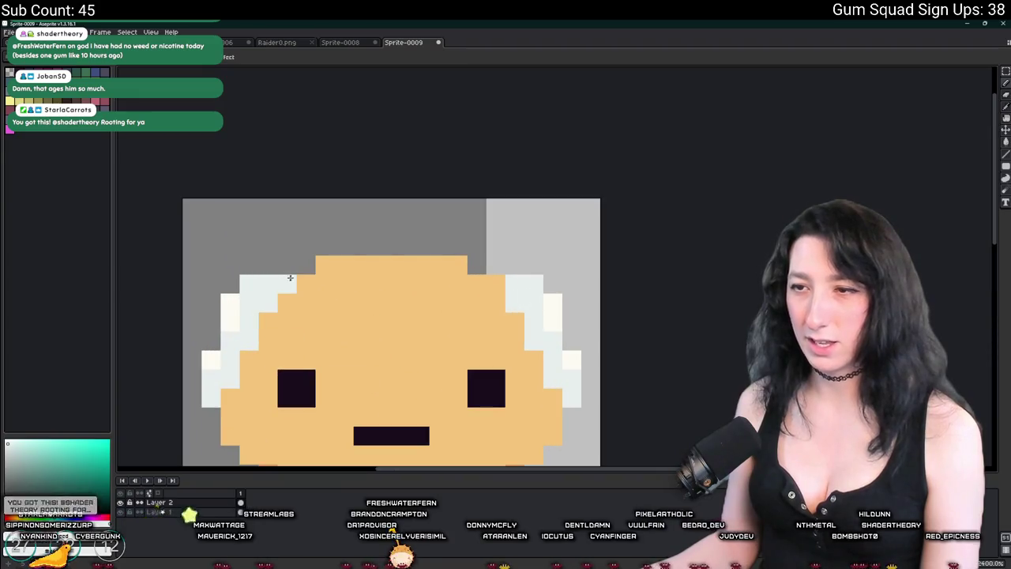
pyautogui.scroll(-2, 491, 275)
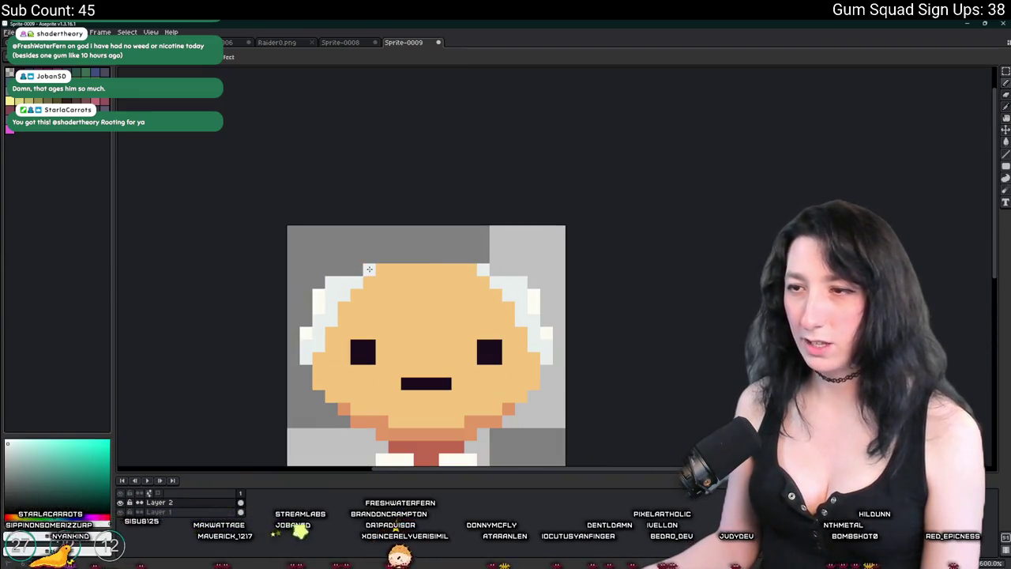
pyautogui.scroll(-5, 369, 269)
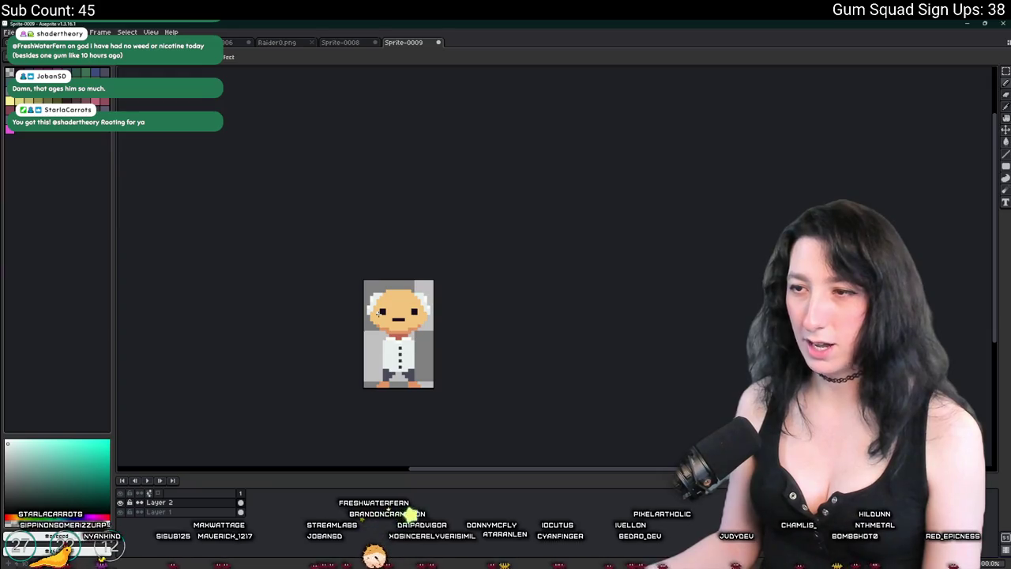
pyautogui.scroll(1, 378, 307)
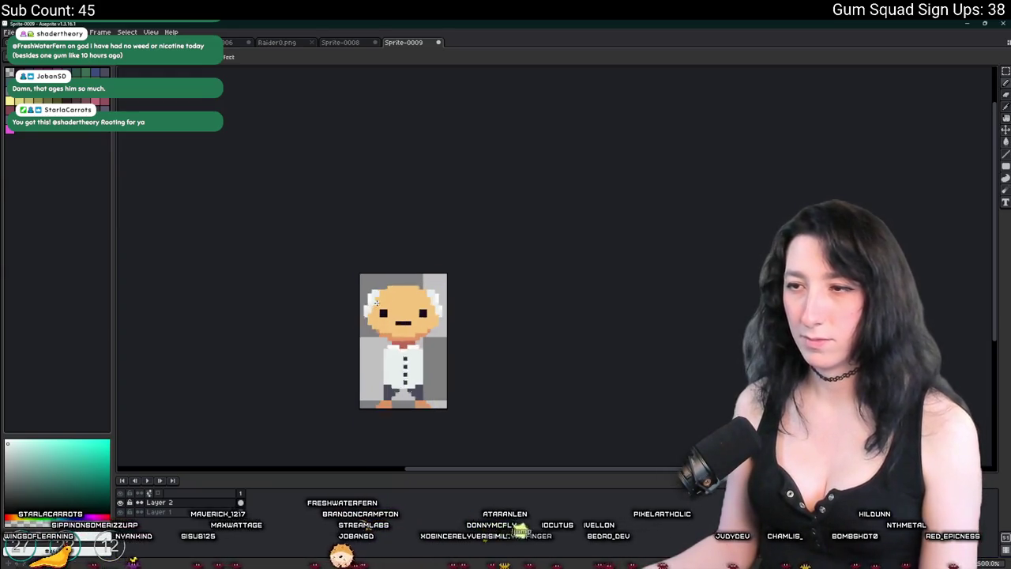
pyautogui.scroll(4, 377, 302)
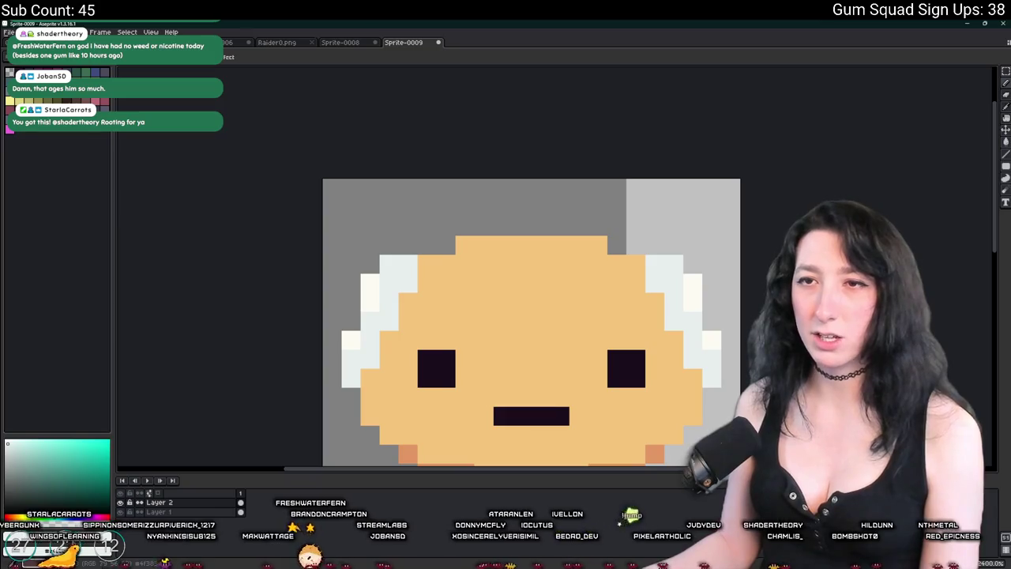
pyautogui.scroll(5, 383, 261)
pyautogui.moveTo(463, 325); pyautogui.dragTo(379, 316)
pyautogui.scroll(-4, 383, 272)
pyautogui.scroll(-1, 383, 276)
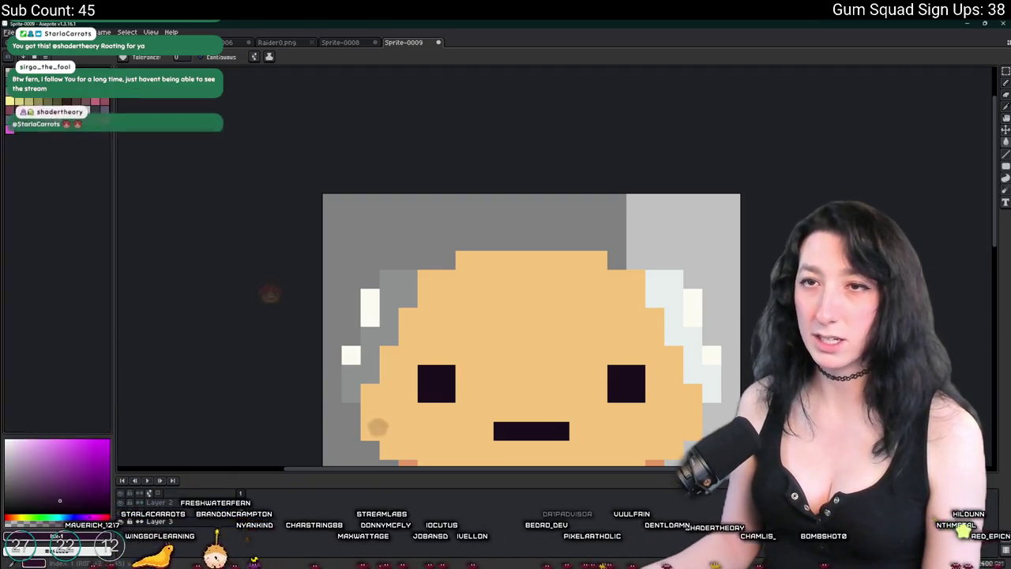
# Fill the transparent background behind the sprite dark purple.
pyautogui.click(413, 225)
pyautogui.moveTo(413, 226); pyautogui.dragTo(290, 131)
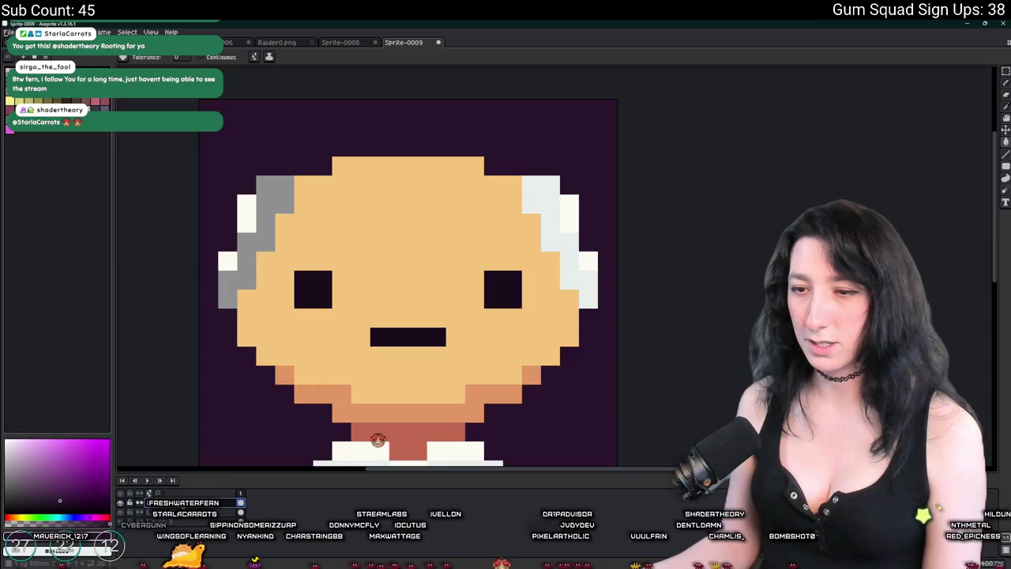
pyautogui.scroll(-3, 379, 426)
pyautogui.scroll(3, 379, 426)
# Sample the left hair's grey and bucket-fill the white highlights on both tufts grey.
pyautogui.keyDown('alt'); pyautogui.click(260, 209); pyautogui.keyUp('alt')
pyautogui.click(525, 209)
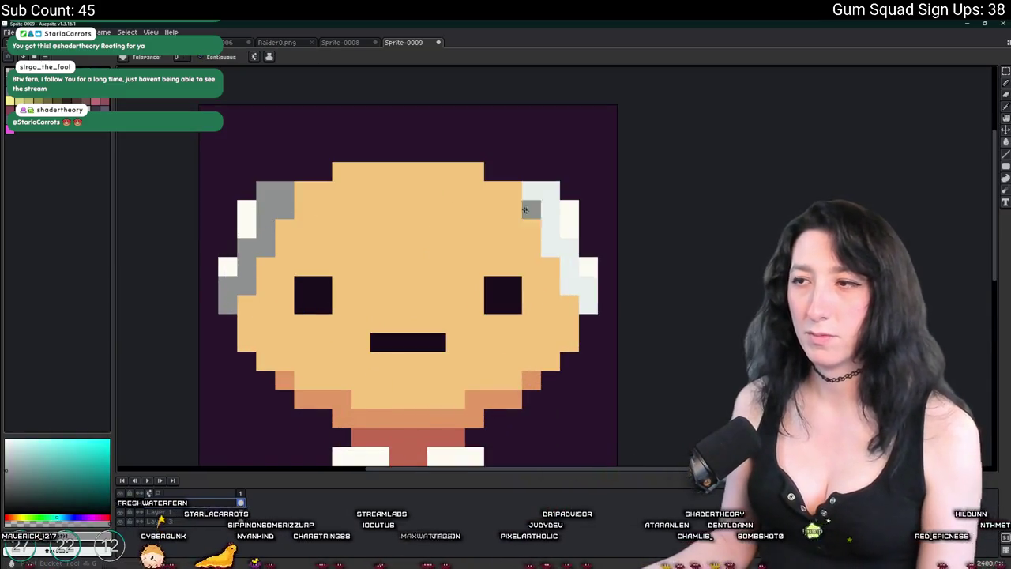
pyautogui.click(550, 221)
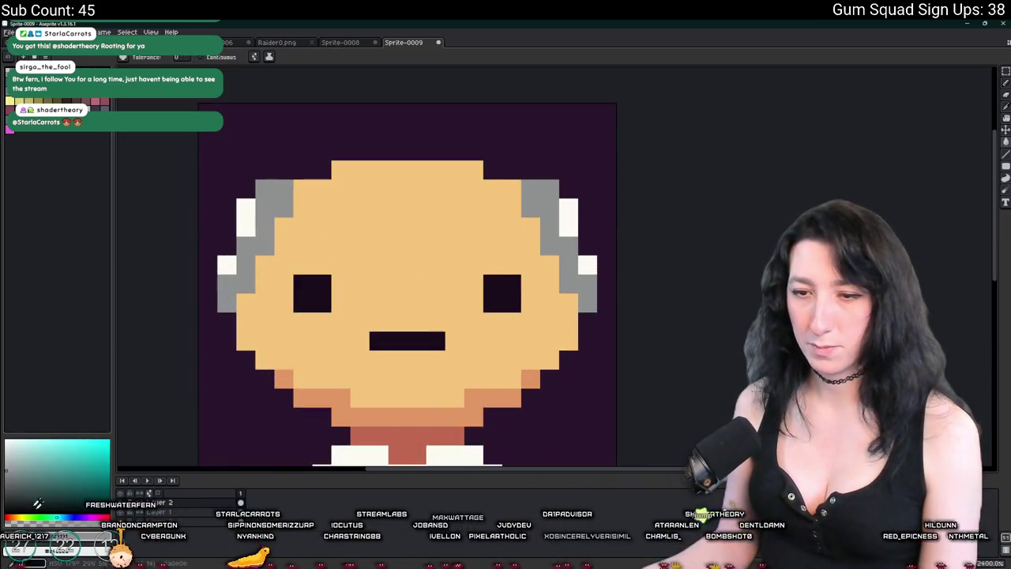
pyautogui.click(227, 265)
pyautogui.click(248, 229)
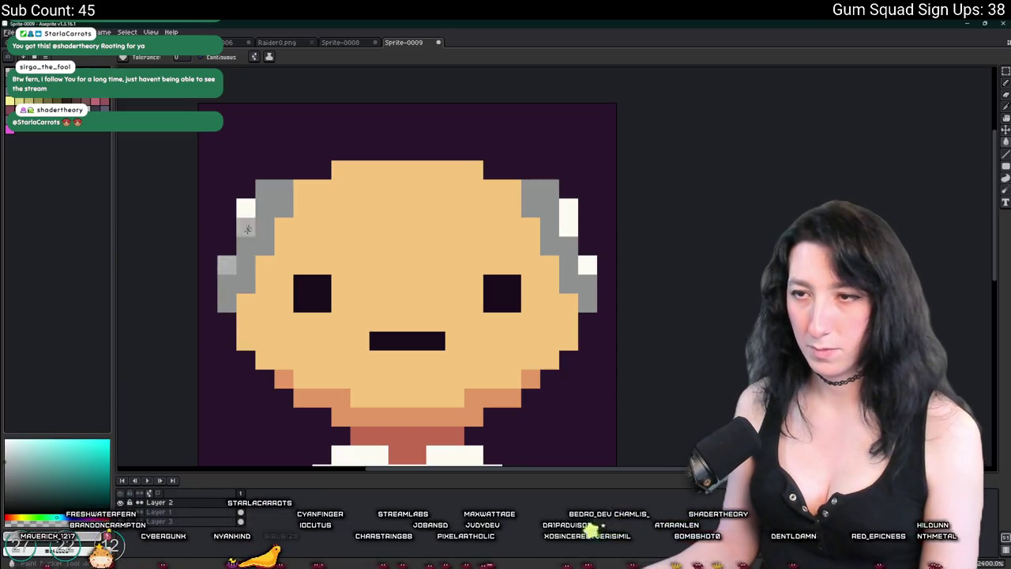
pyautogui.click(569, 218)
pyautogui.click(587, 264)
# Return to the pencil and zoom around to review the recoloured hair.
pyautogui.press('b')
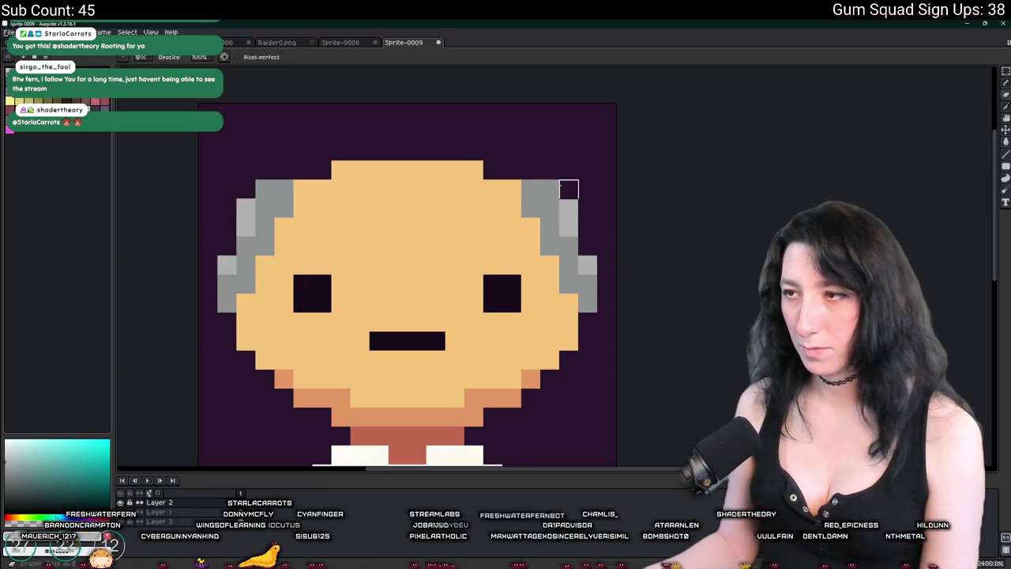
pyautogui.scroll(-8, 265, 189)
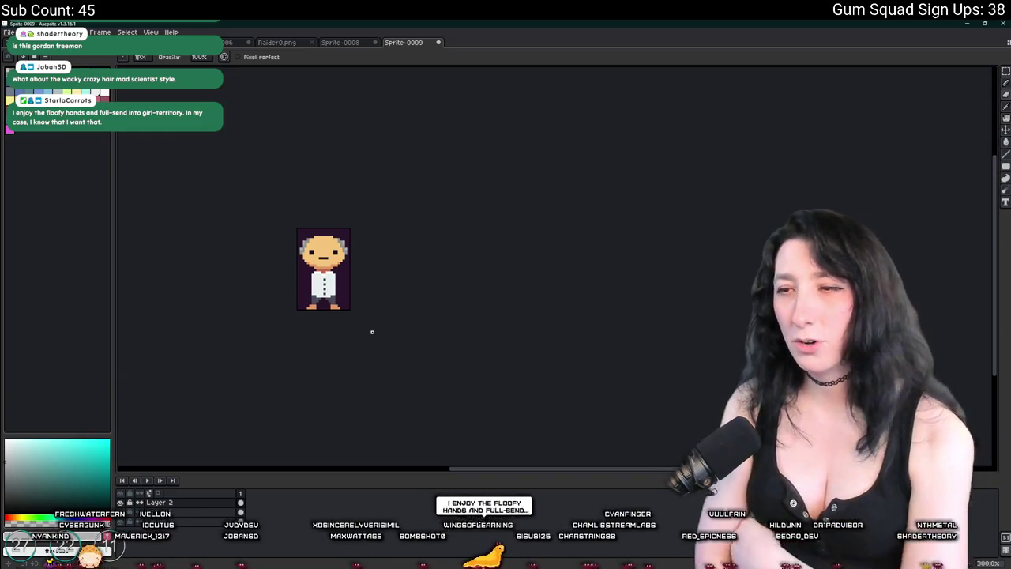
pyautogui.scroll(9, 321, 276)
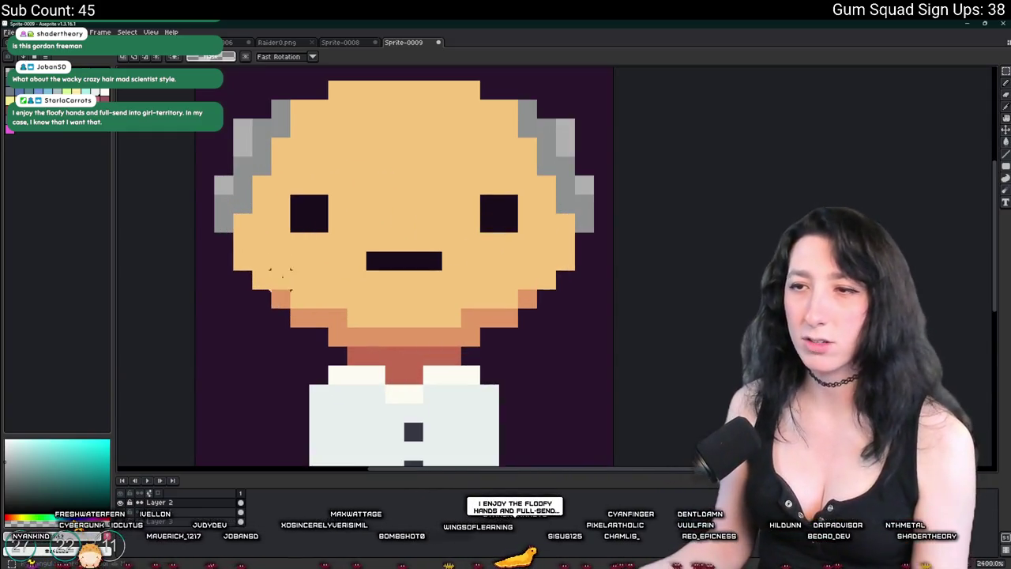
pyautogui.scroll(-3, 355, 181)
pyautogui.scroll(1, 489, 190)
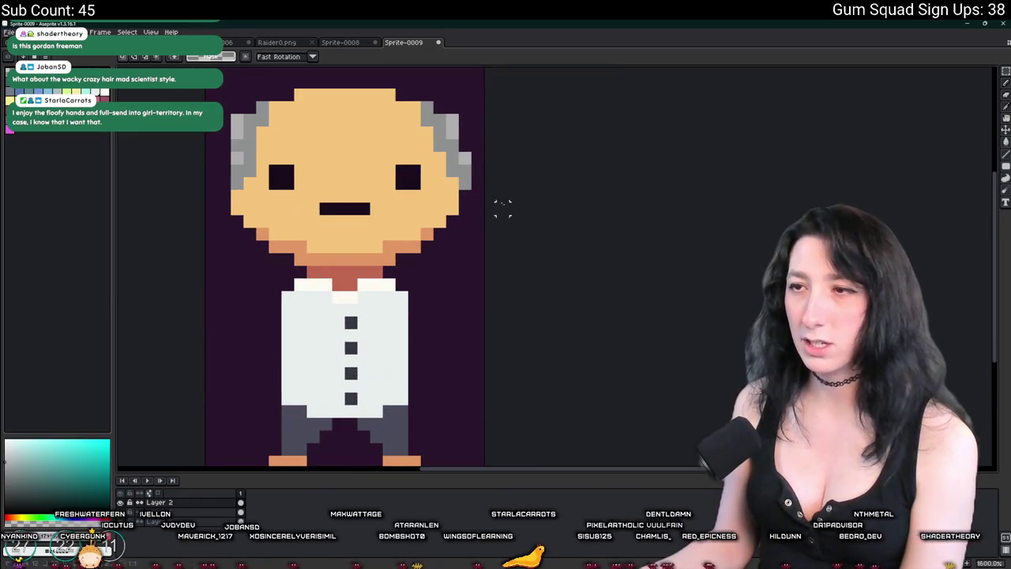
pyautogui.scroll(-6, 354, 227)
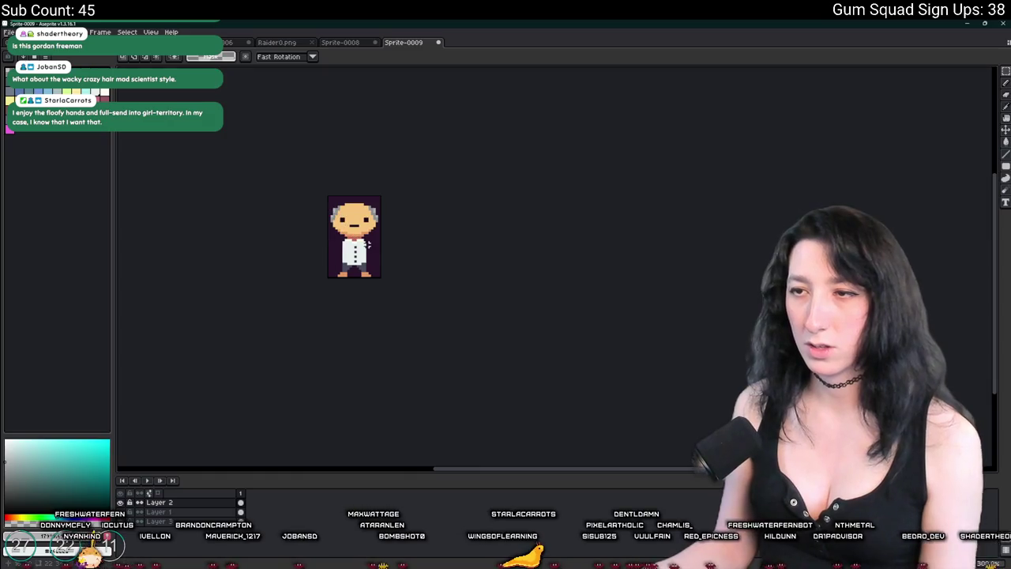
pyautogui.scroll(3, 337, 226)
pyautogui.press('b')
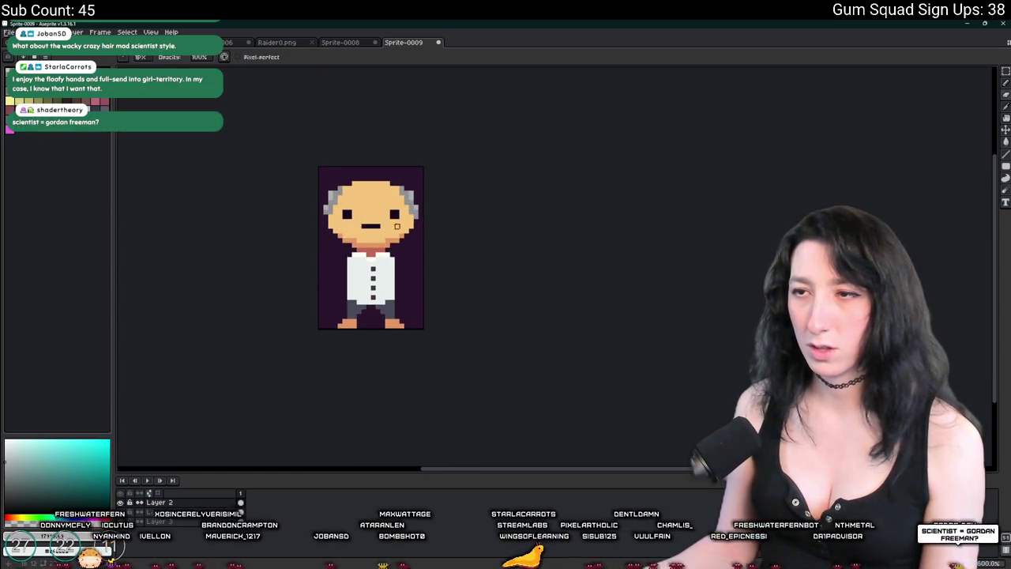
pyautogui.scroll(1, 396, 225)
pyautogui.scroll(-5, 421, 220)
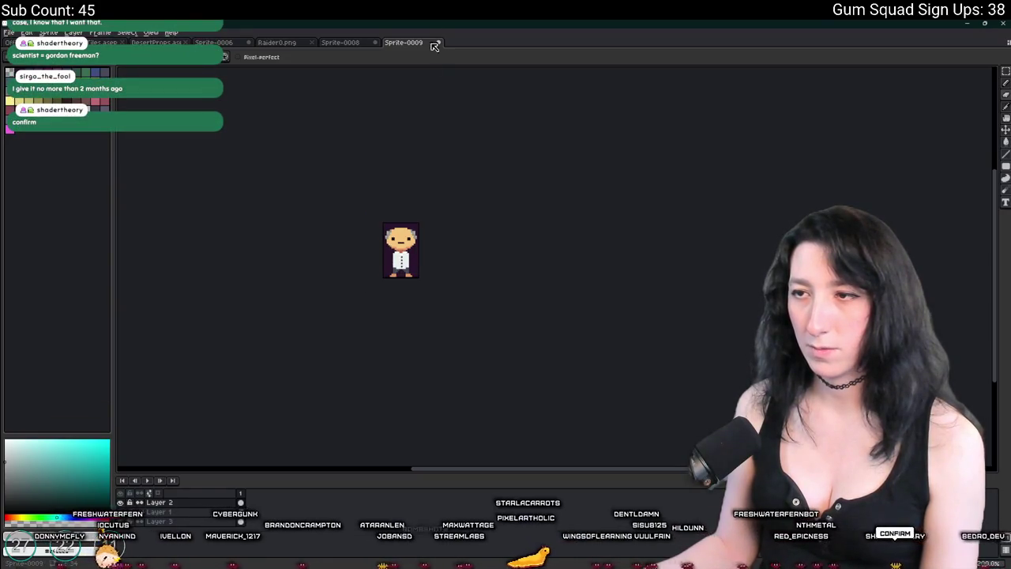
pyautogui.scroll(4, 392, 226)
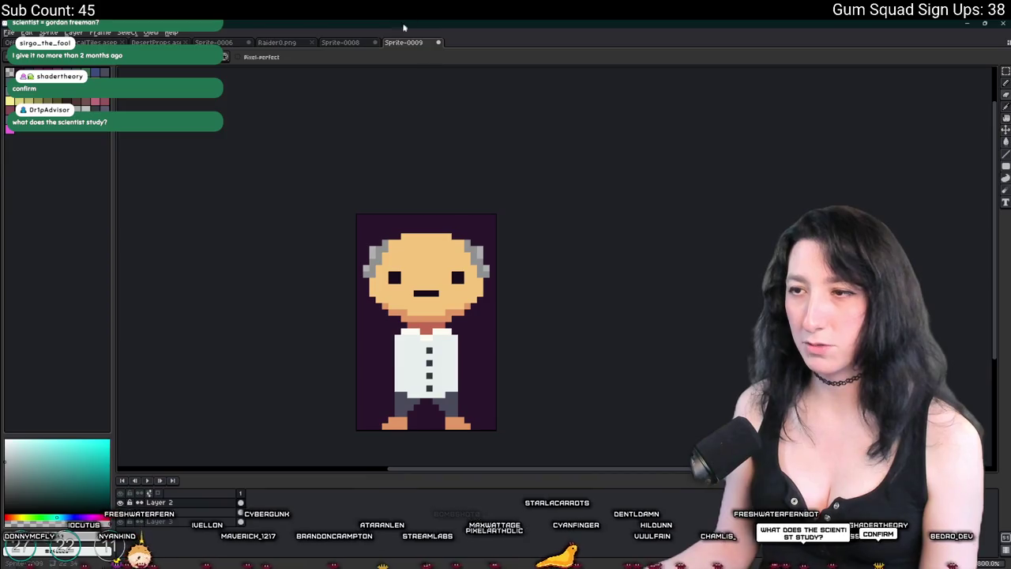
# Hide the purple background and export the sprite as Scientist0.png into Desktop > UnknownSpaces > Art.
pyautogui.press('Delete')
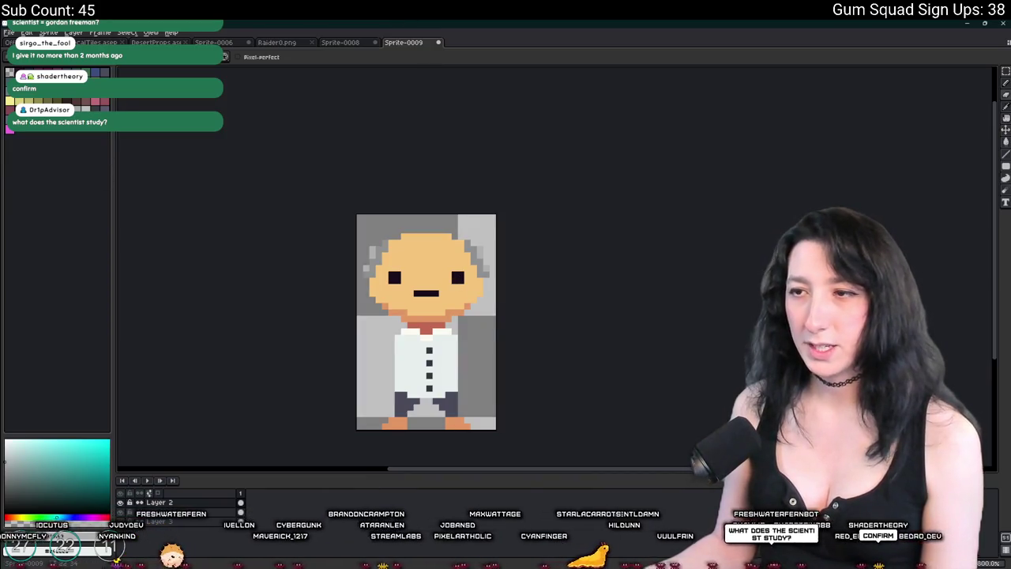
pyautogui.hotkey('ctrl', 'alt', 'shift', 's')
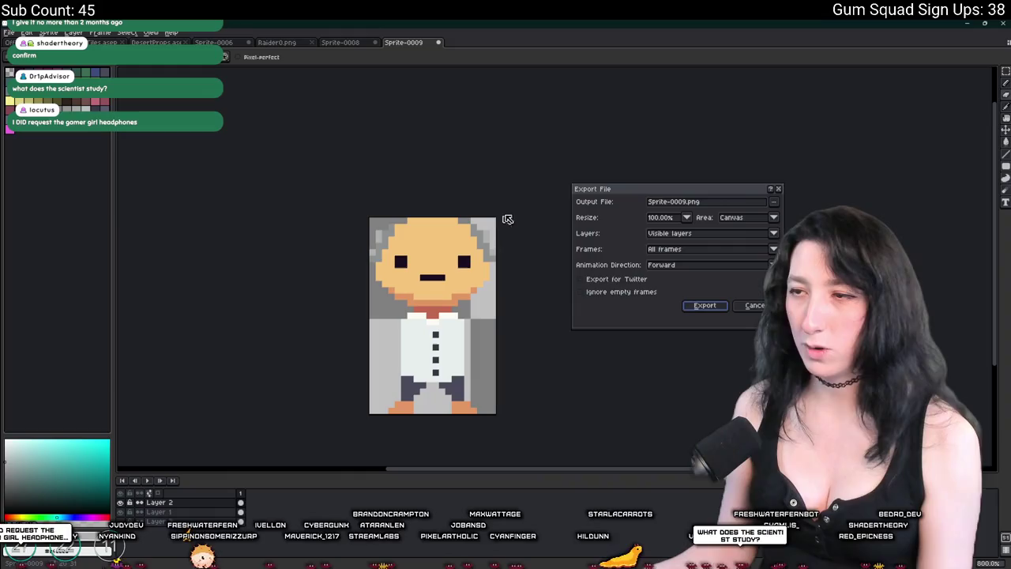
pyautogui.click(774, 203)
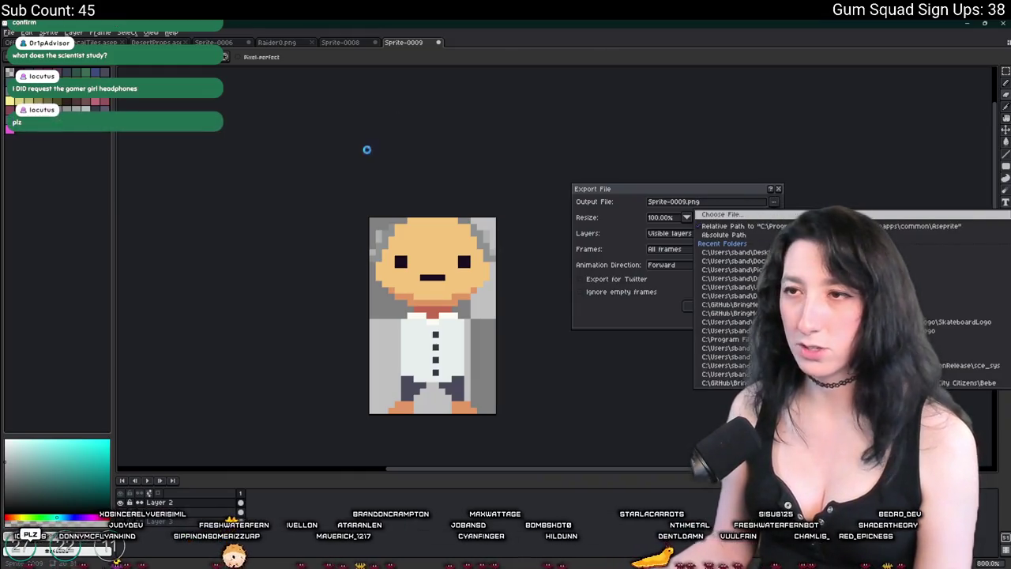
pyautogui.click(726, 216)
pyautogui.scroll(2, 553, 199)
pyautogui.click(551, 211)
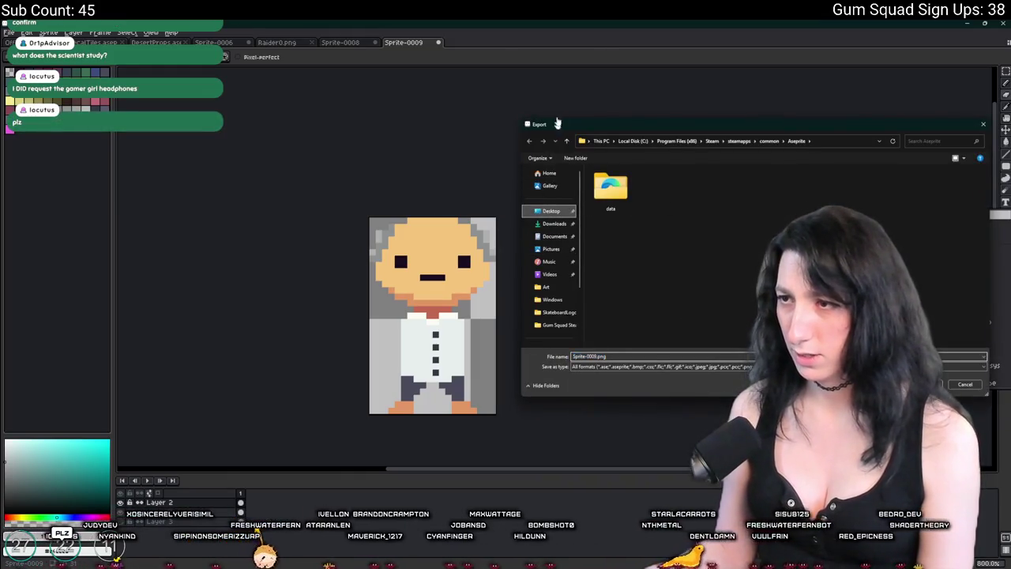
pyautogui.click(637, 357)
pyautogui.write('cientist')
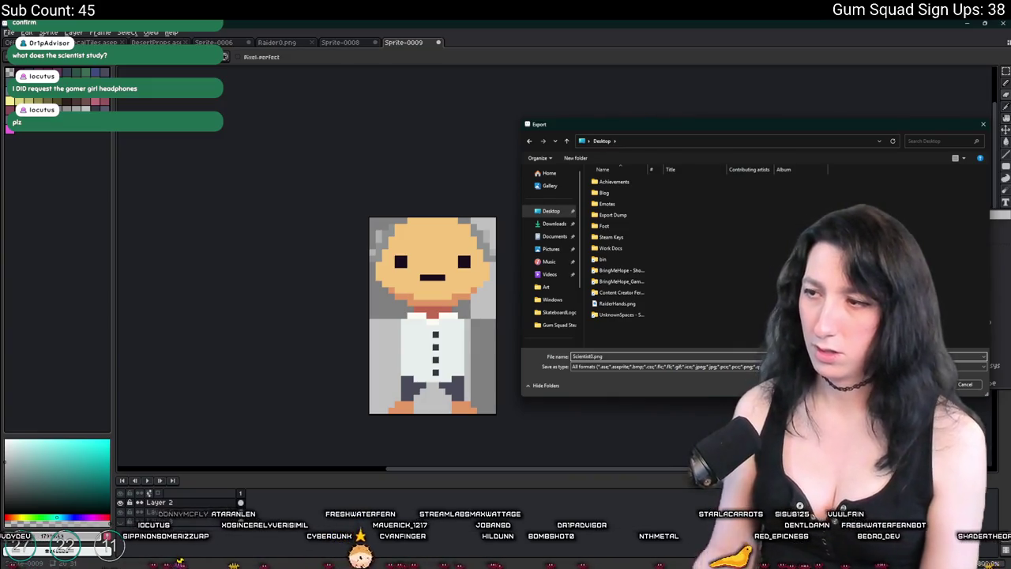
pyautogui.doubleClick(624, 314)
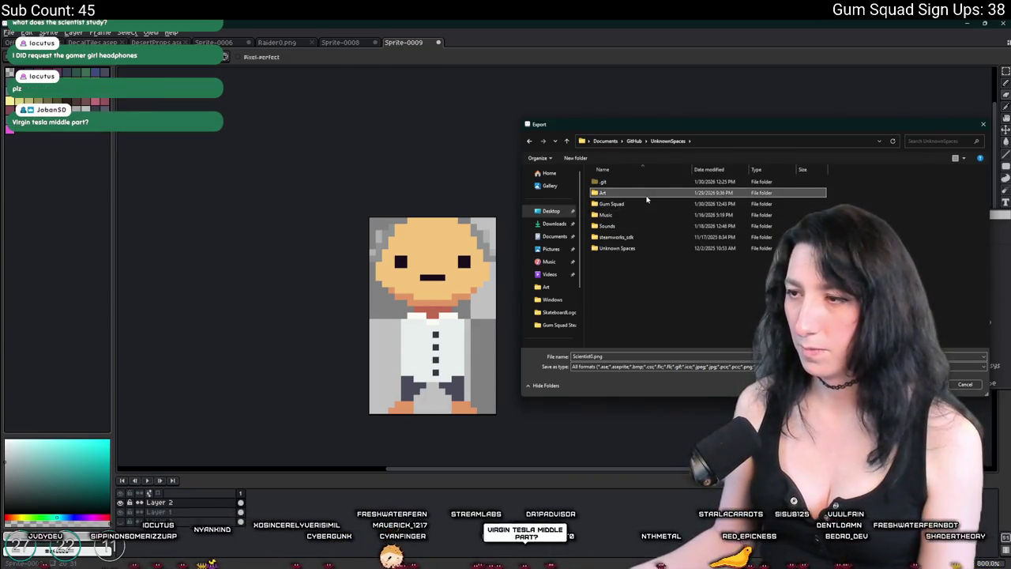
pyautogui.doubleClick(648, 202)
pyautogui.press('Return')
pyautogui.click(714, 308)
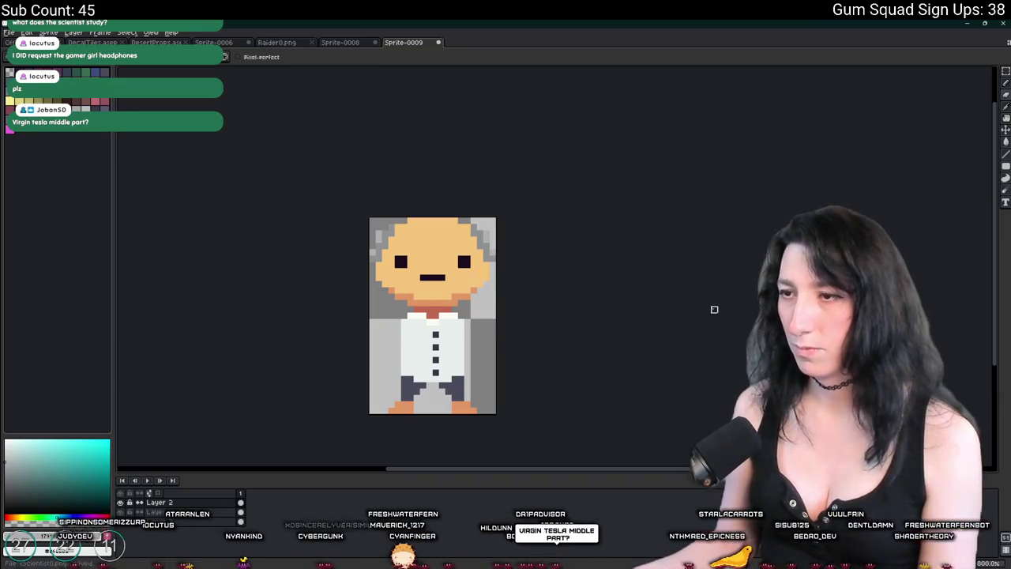
# Sample the face's skin colour and pencil a small tan hand block by the shoulder.
pyautogui.moveTo(613, 316); pyautogui.dragTo(555, 291)
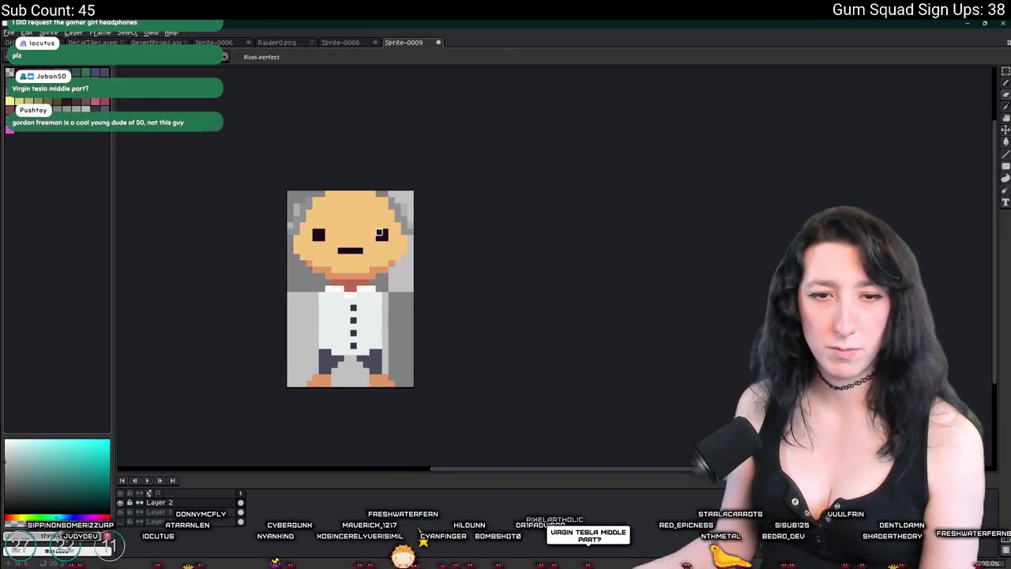
pyautogui.scroll(1, 337, 235)
pyautogui.press('i')
pyautogui.click(264, 301)
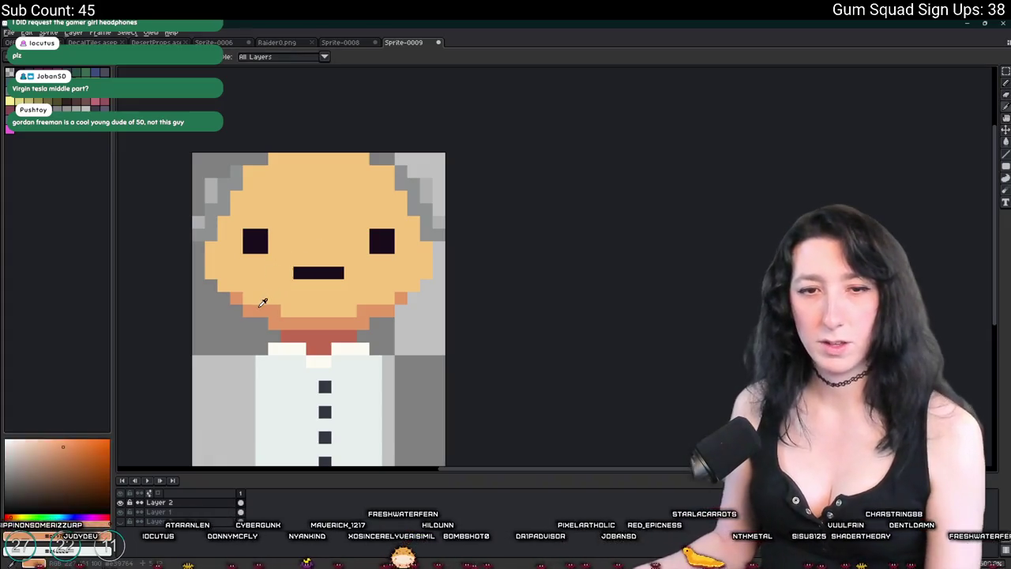
pyautogui.moveTo(264, 301); pyautogui.dragTo(406, 282)
pyautogui.press('b')
pyautogui.scroll(1, 371, 329)
pyautogui.moveTo(346, 322)
pyautogui.mouseDown()
pyautogui.moveTo(347, 348)
pyautogui.moveTo(359, 332)
pyautogui.moveTo(372, 348)
pyautogui.mouseUp()
pyautogui.keyDown('alt'); pyautogui.click(435, 196); pyautogui.keyUp('alt')
pyautogui.press('m')
pyautogui.moveTo(339, 316)
pyautogui.mouseDown()
pyautogui.moveTo(379, 355)
pyautogui.moveTo(327, 340)
pyautogui.moveTo(327, 320)
pyautogui.moveTo(368, 300)
pyautogui.moveTo(331, 338)
pyautogui.moveTo(371, 373)
pyautogui.moveTo(334, 283)
pyautogui.moveTo(306, 283)
pyautogui.mouseUp()
pyautogui.click(397, 322)
# Crop to the hand, export it as Scientist0_Hand.png, then undo the crop.
pyautogui.press('m')
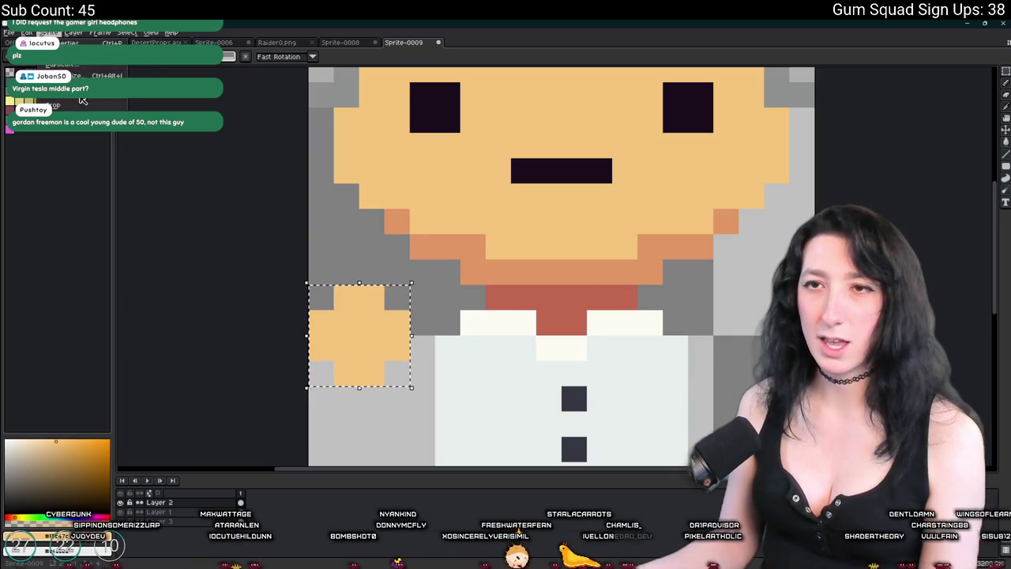
pyautogui.hotkey('ctrl', 'shift', 'x')
pyautogui.hotkey('ctrl', 'alt', 'shift', 's')
pyautogui.click(682, 202)
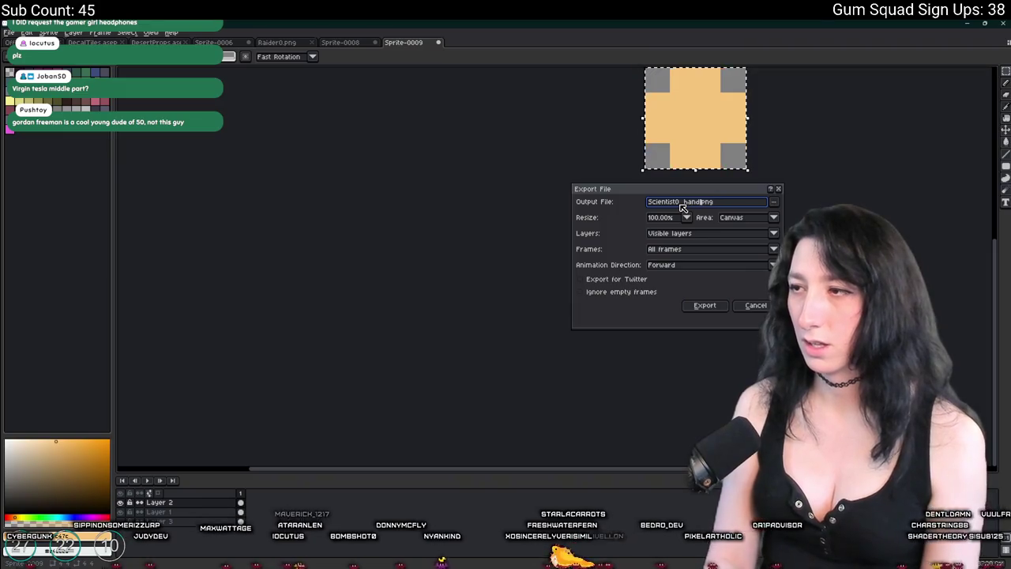
pyautogui.press('Return')
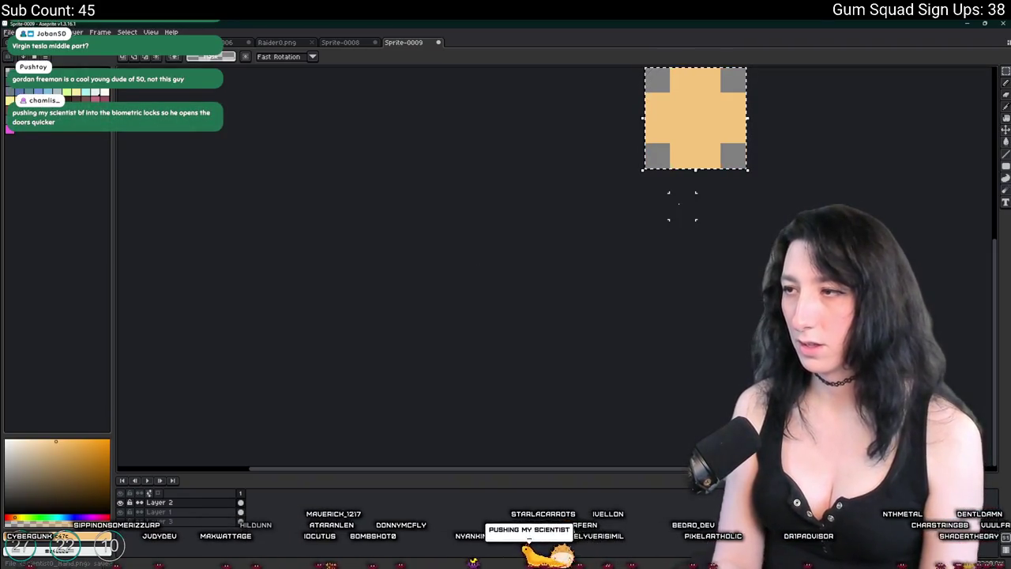
pyautogui.hotkey('ctrl', 'z')
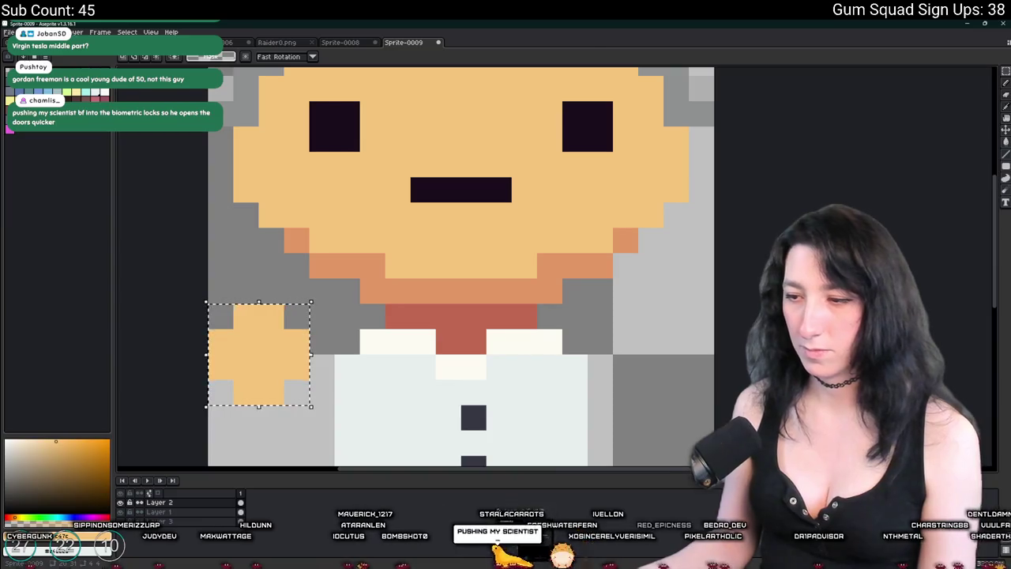
pyautogui.hotkey('alt', 'Tab')
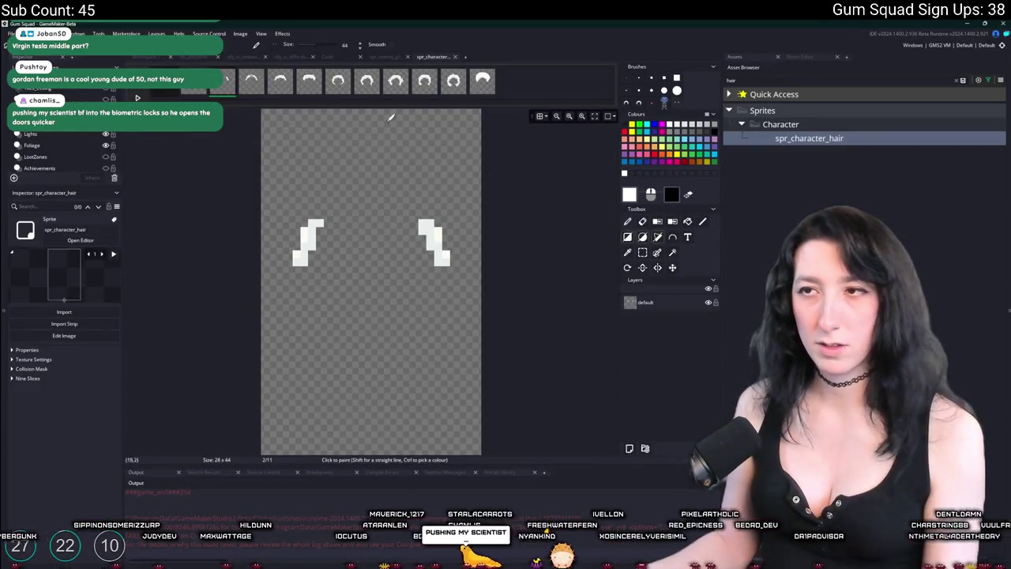
pyautogui.click(632, 80)
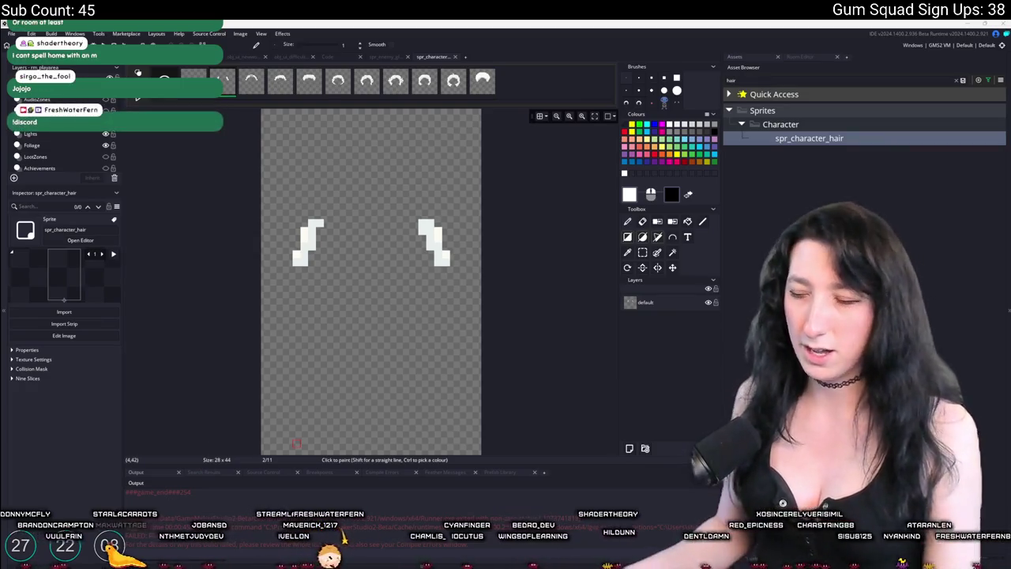
# Close the hair image editor, clear the asset search and expand the Enemy sprite folders.
pyautogui.click(449, 56)
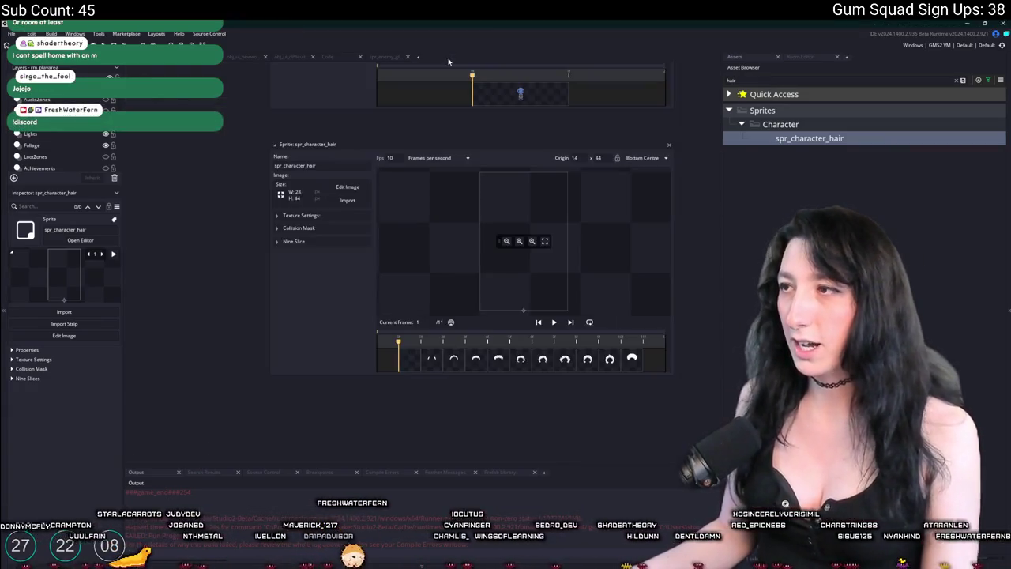
pyautogui.click(959, 80)
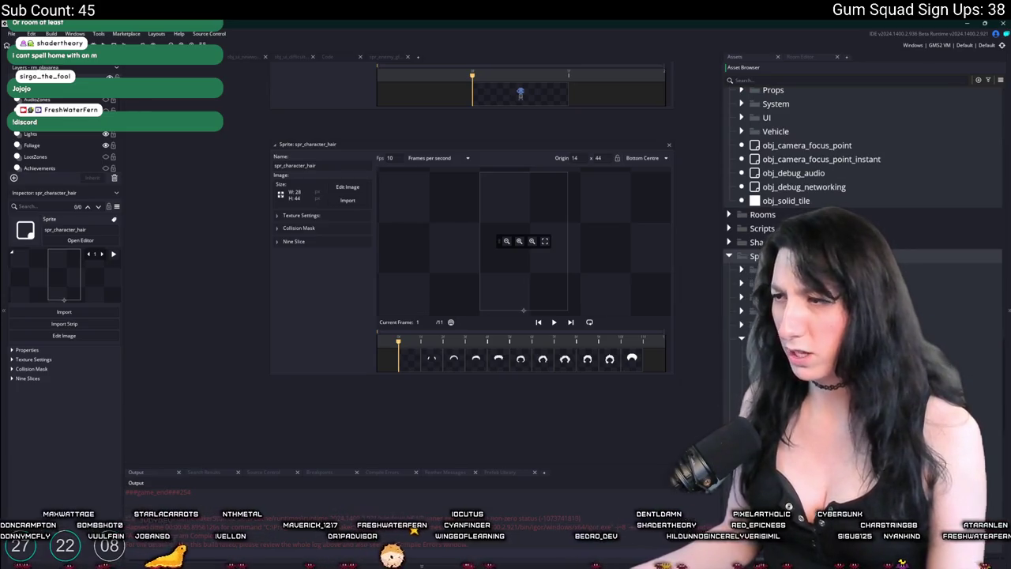
pyautogui.scroll(-5, 749, 279)
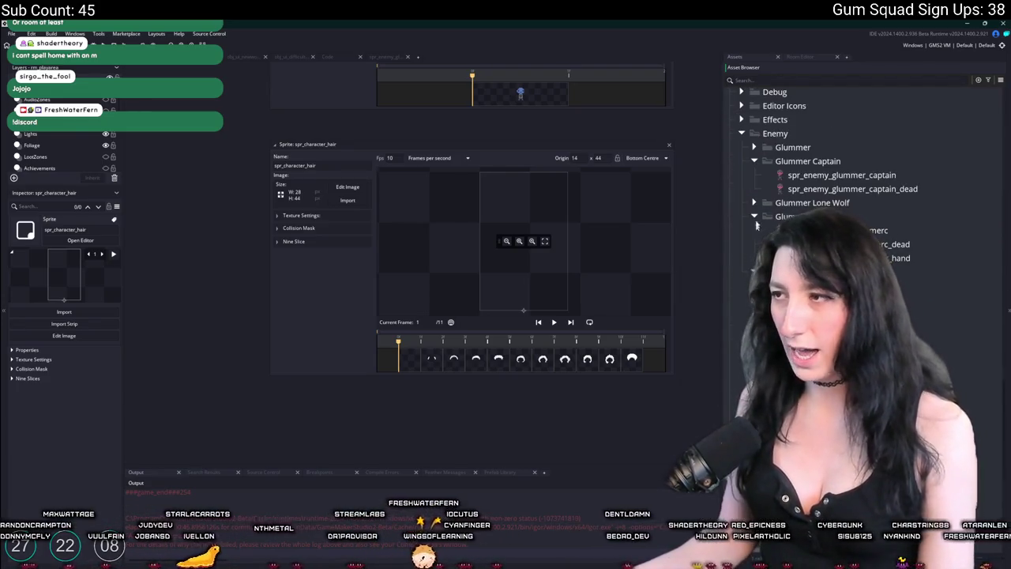
pyautogui.click(756, 147)
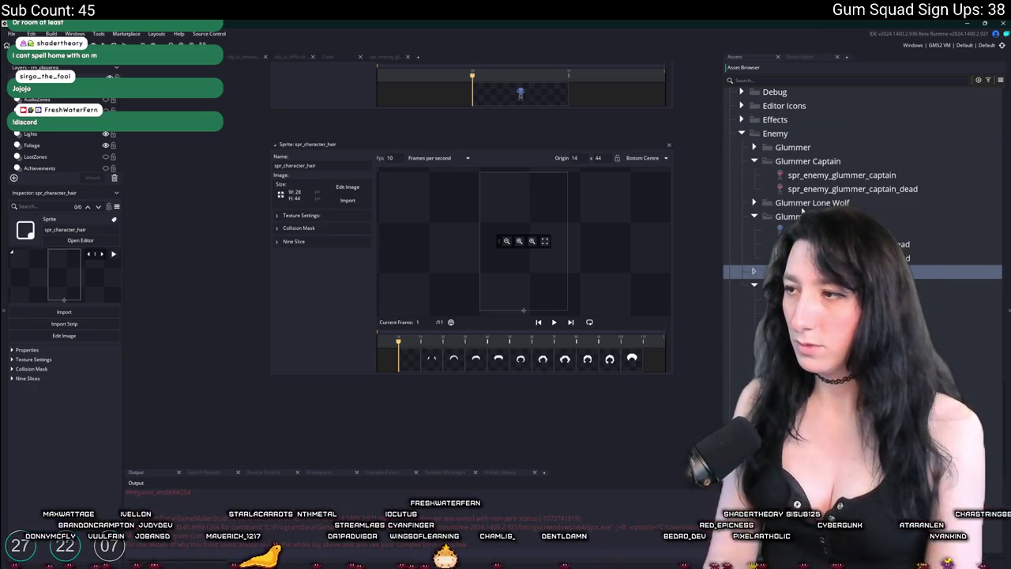
pyautogui.scroll(-3, 802, 210)
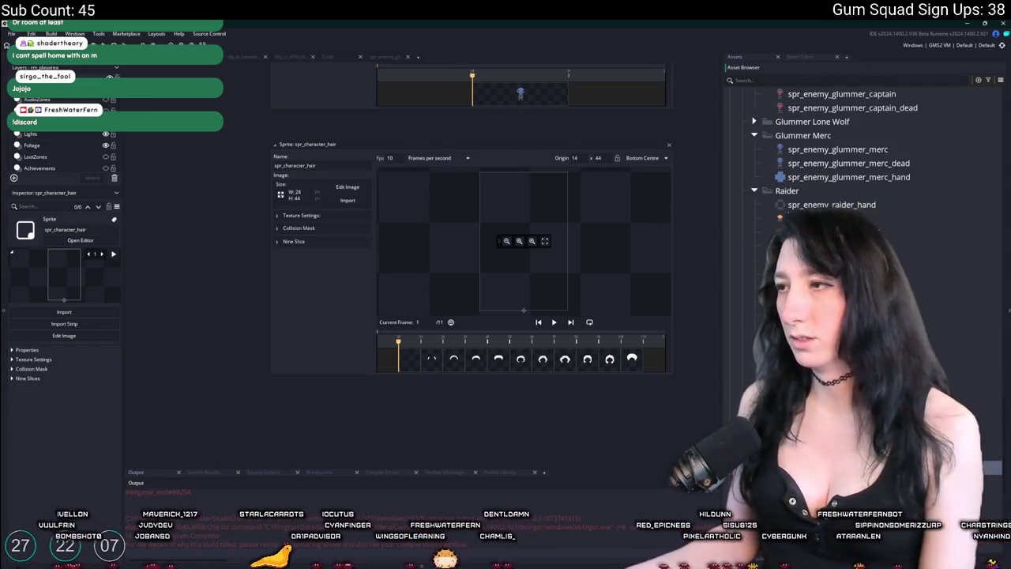
# Delete the spr_enemy_raider0_1 sprite and start deleting spr_enemy_scientist0_dead.
pyautogui.click(780, 218)
pyautogui.scroll(-1, 779, 218)
pyautogui.click(777, 200)
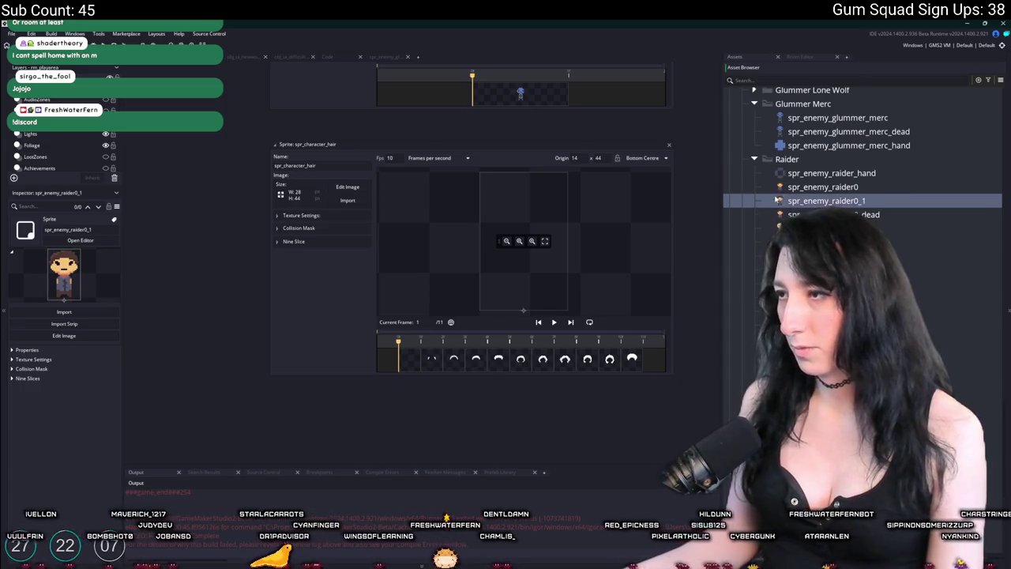
pyautogui.press('Delete')
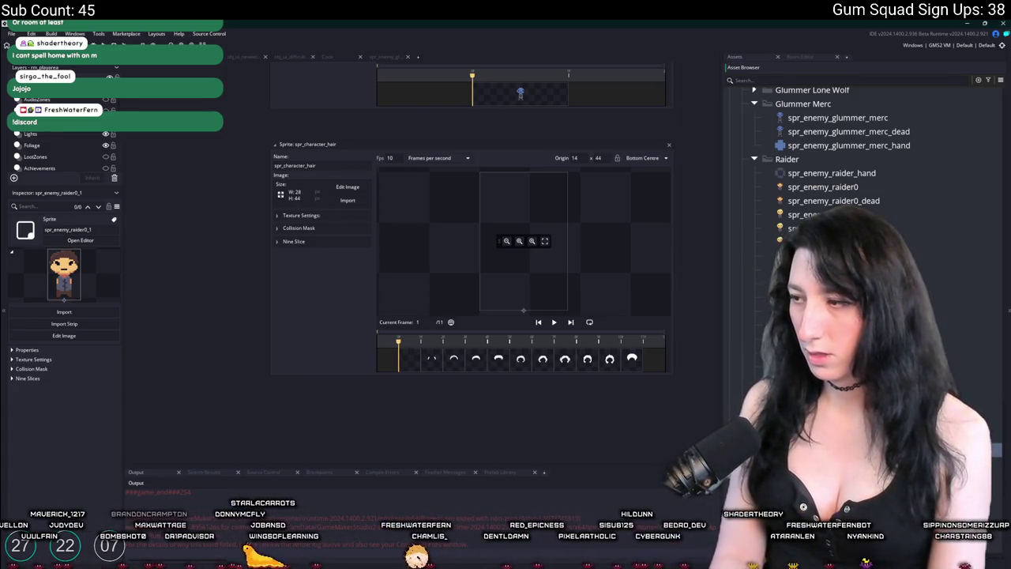
pyautogui.press('Delete')
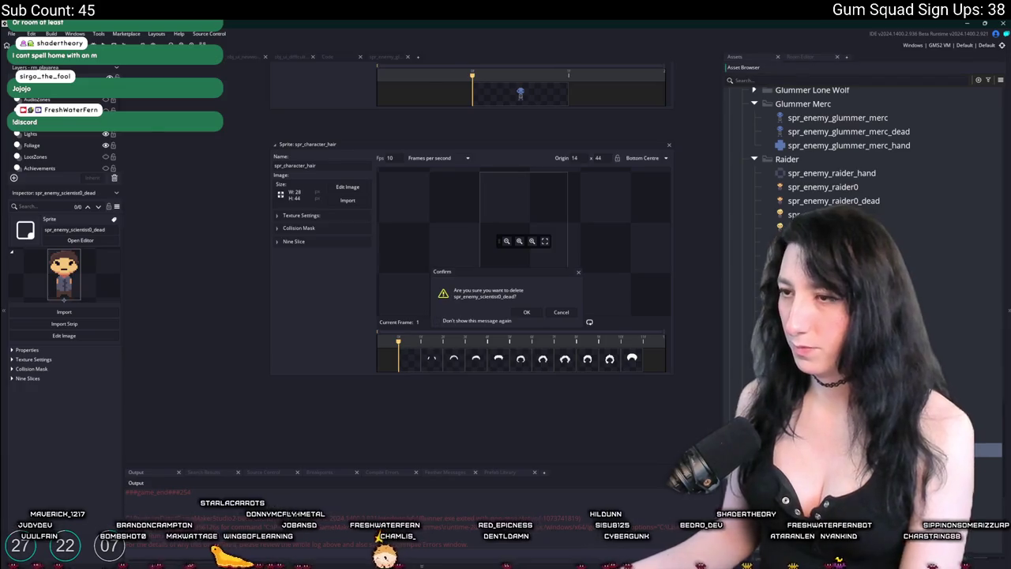
# Cancel the delete prompt and replace spr_enemy_scientist0's image with Art/Scientist0.png.
pyautogui.press('Return')
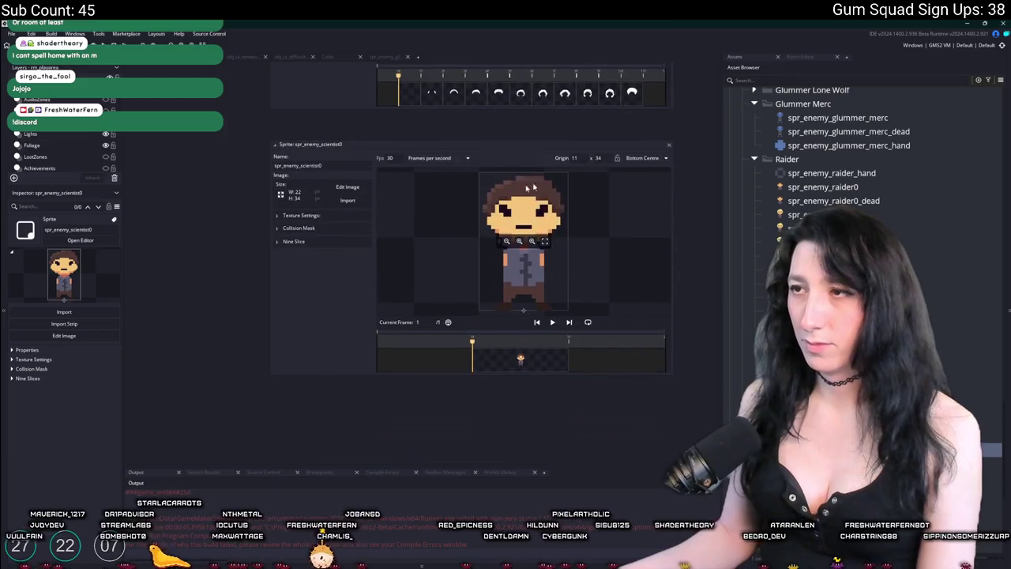
pyautogui.click(357, 203)
pyautogui.doubleClick(355, 298)
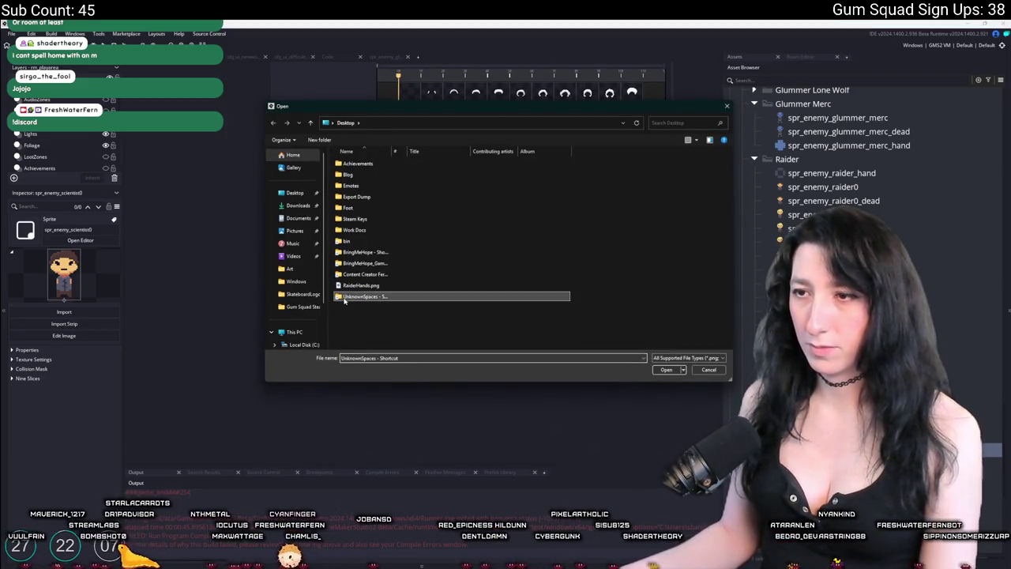
pyautogui.doubleClick(350, 175)
pyautogui.scroll(-5, 557, 226)
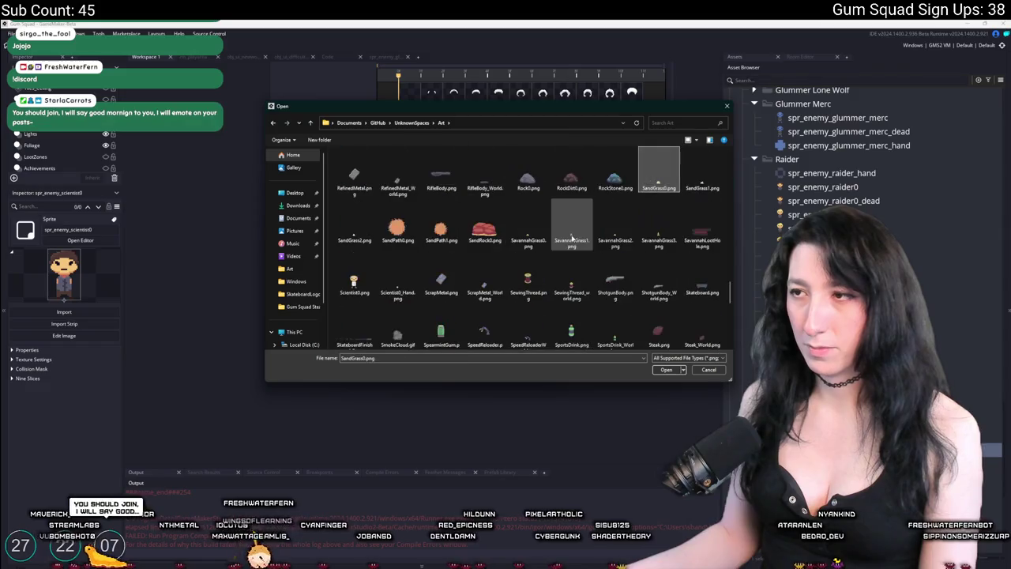
pyautogui.doubleClick(354, 283)
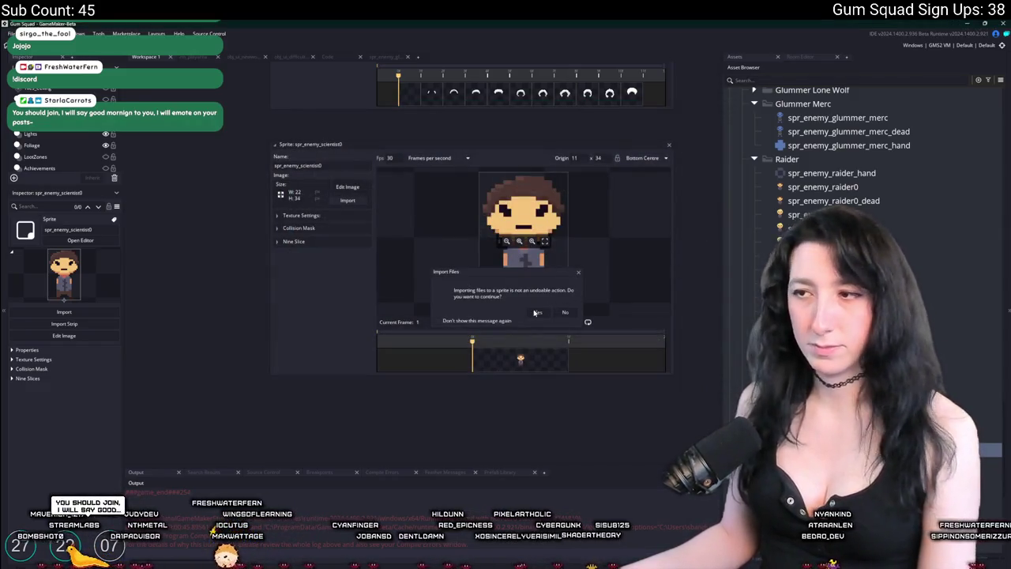
pyautogui.click(539, 312)
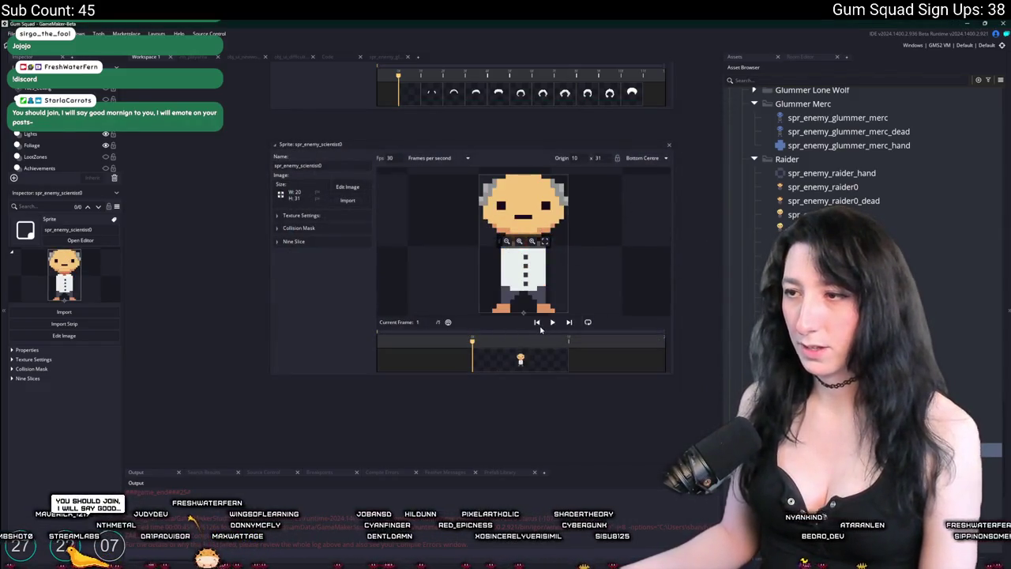
pyautogui.scroll(4, 555, 223)
pyautogui.scroll(-2, 555, 223)
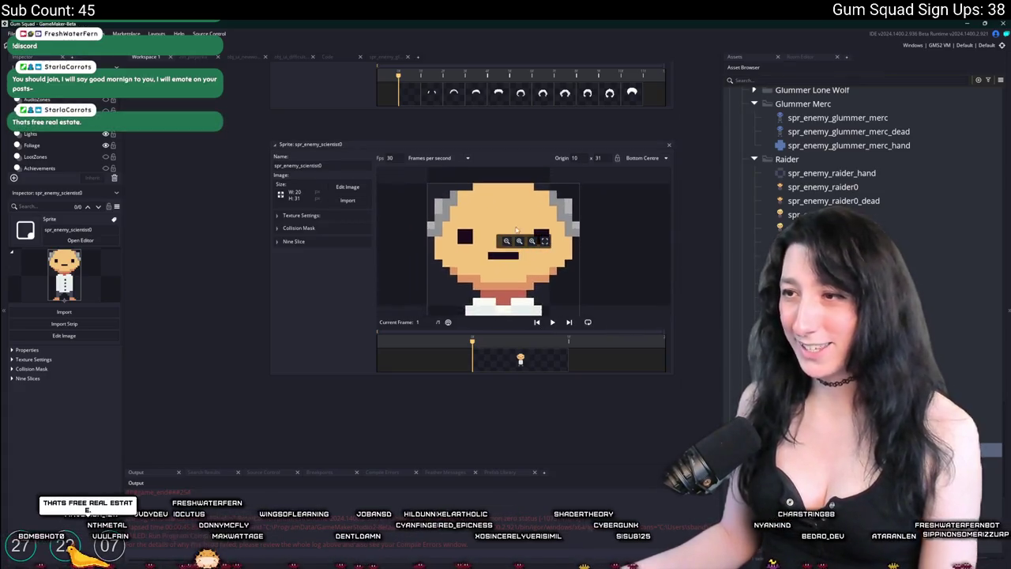
pyautogui.click(668, 146)
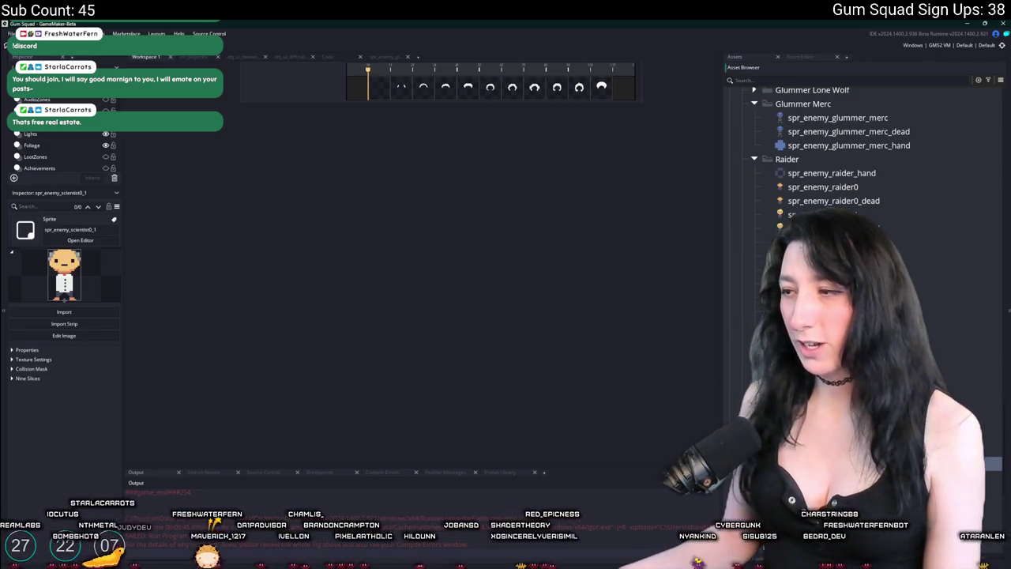
# Set spr_enemy_scientist0_dead's origin to Middle Centre, then duplicate spr_enemy_raider_hand.
pyautogui.click(80, 239)
pyautogui.click(614, 152)
pyautogui.click(609, 193)
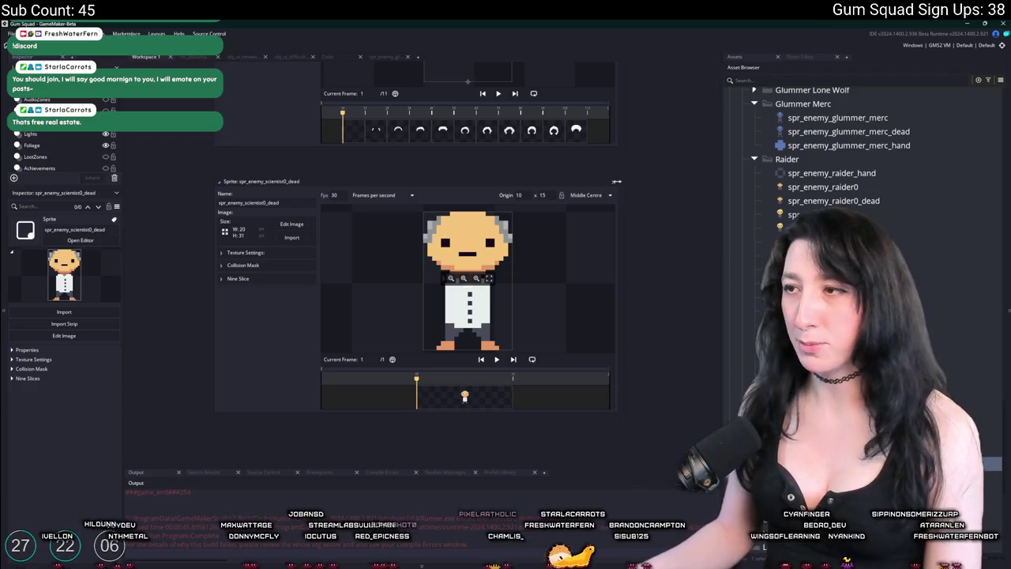
pyautogui.click(613, 183)
pyautogui.hotkey('ctrl', 'd')
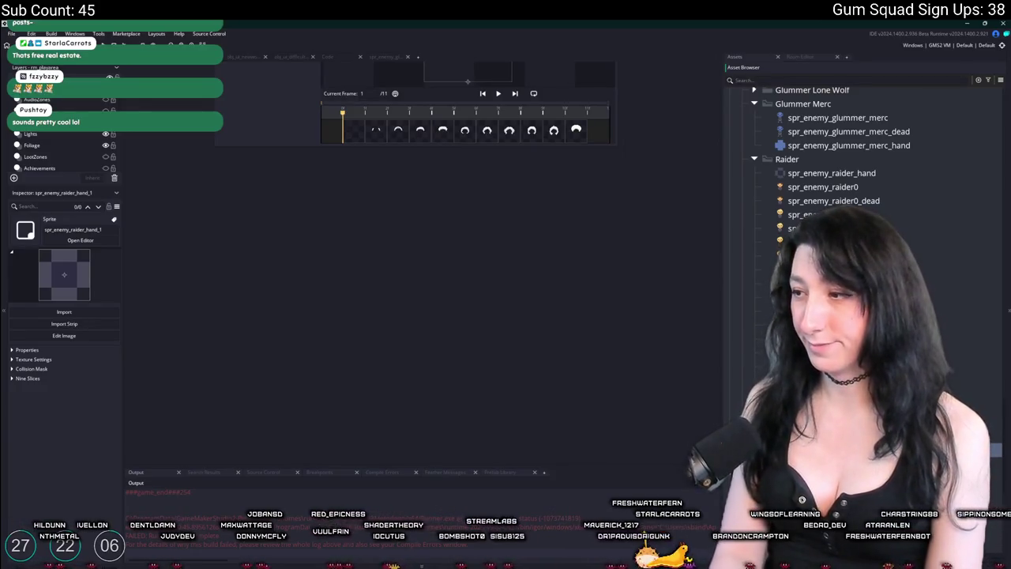
# Open spr_enemy_scientist0_hand and browse the Art folder for its hand image.
pyautogui.click(837, 477)
pyautogui.doubleClick(837, 477)
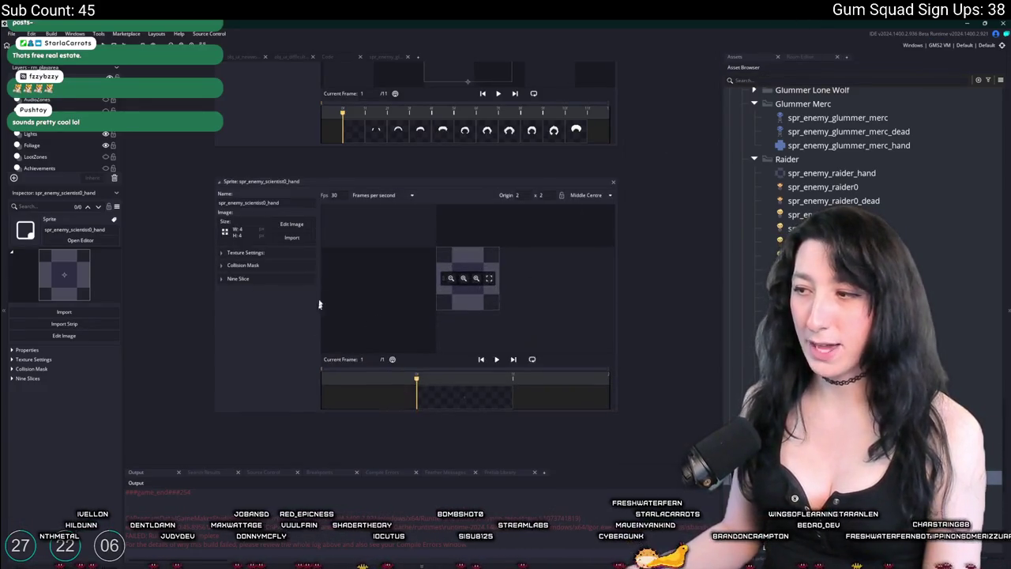
pyautogui.click(292, 235)
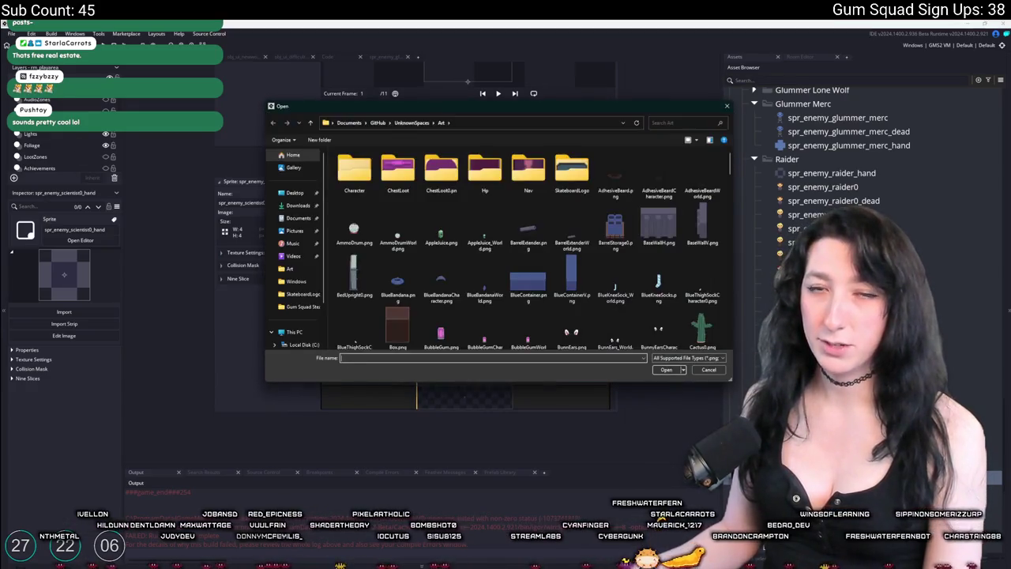
pyautogui.scroll(-3, 442, 231)
pyautogui.click(440, 217)
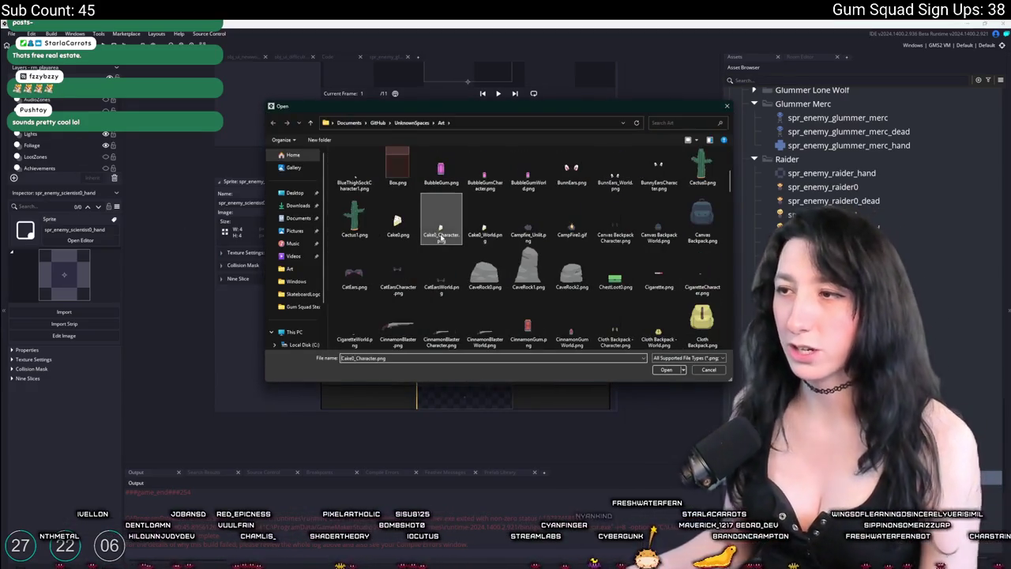
pyautogui.scroll(-3, 479, 243)
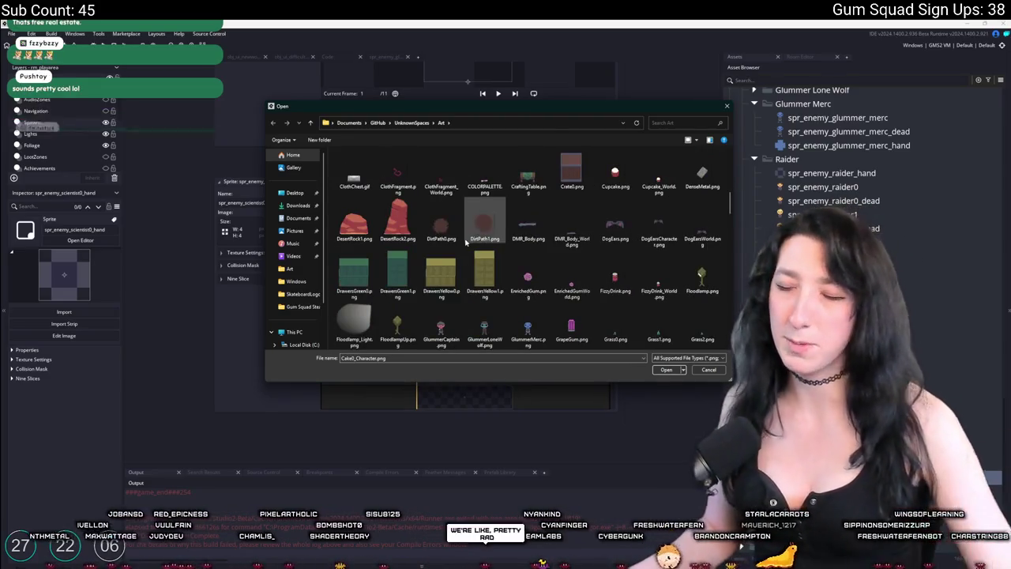
pyautogui.scroll(1, 471, 234)
pyautogui.press('r')
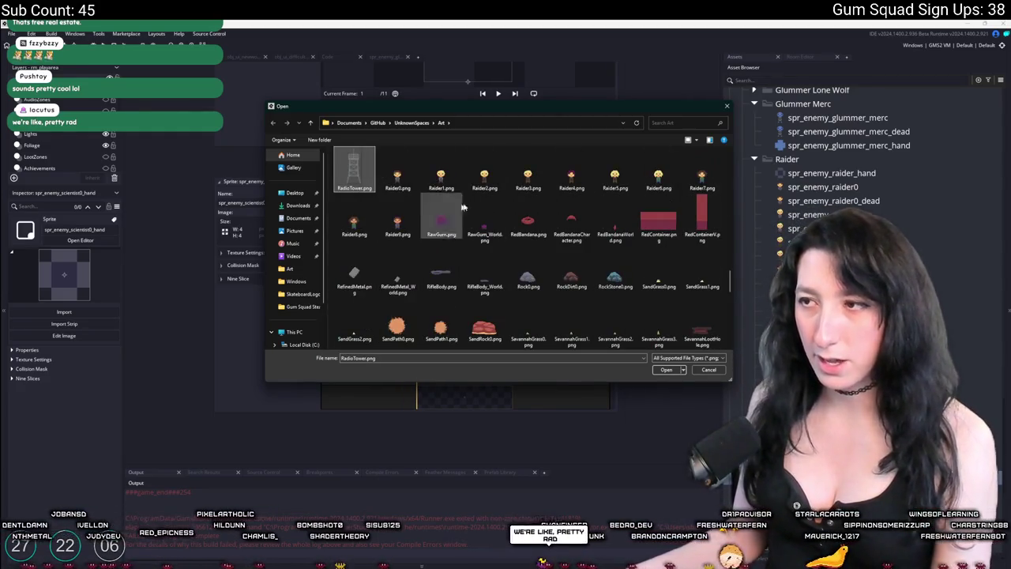
pyautogui.click(528, 222)
# Import Scientist0_Hand.png into the hand sprite and close its editor.
pyautogui.scroll(5, 577, 222)
pyautogui.scroll(3, 574, 227)
pyautogui.click(575, 226)
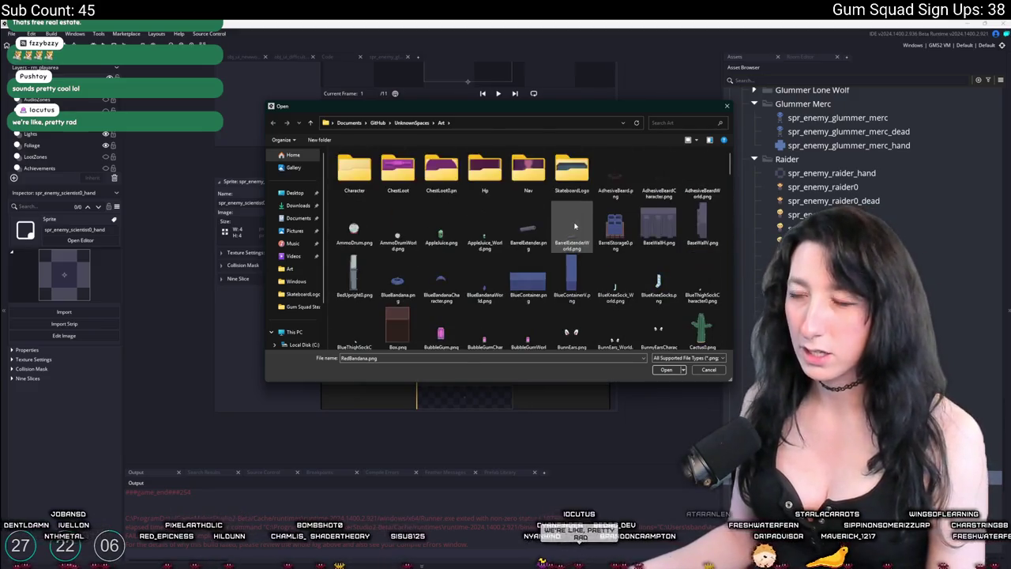
pyautogui.scroll(-5, 575, 226)
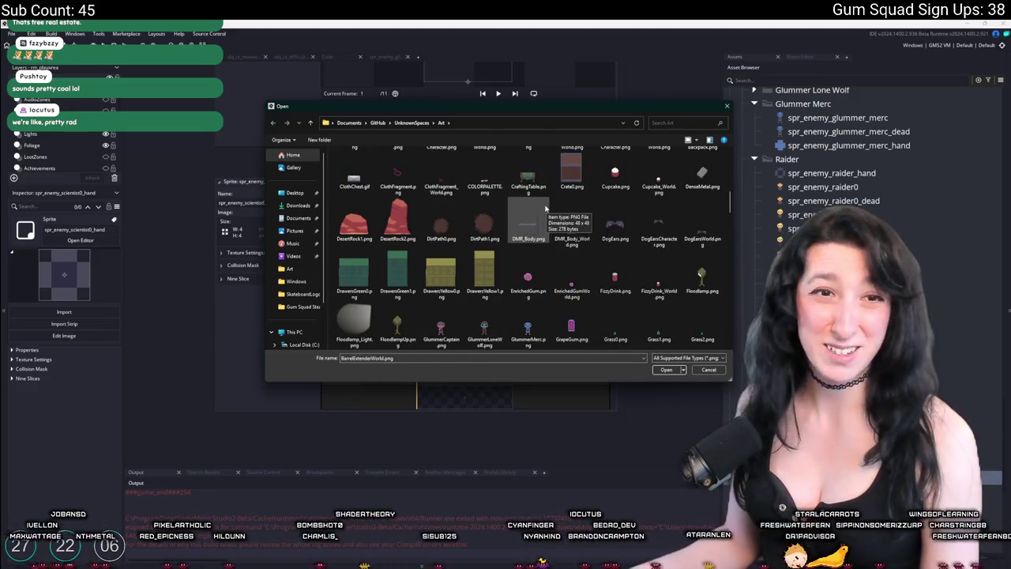
pyautogui.scroll(-5, 544, 209)
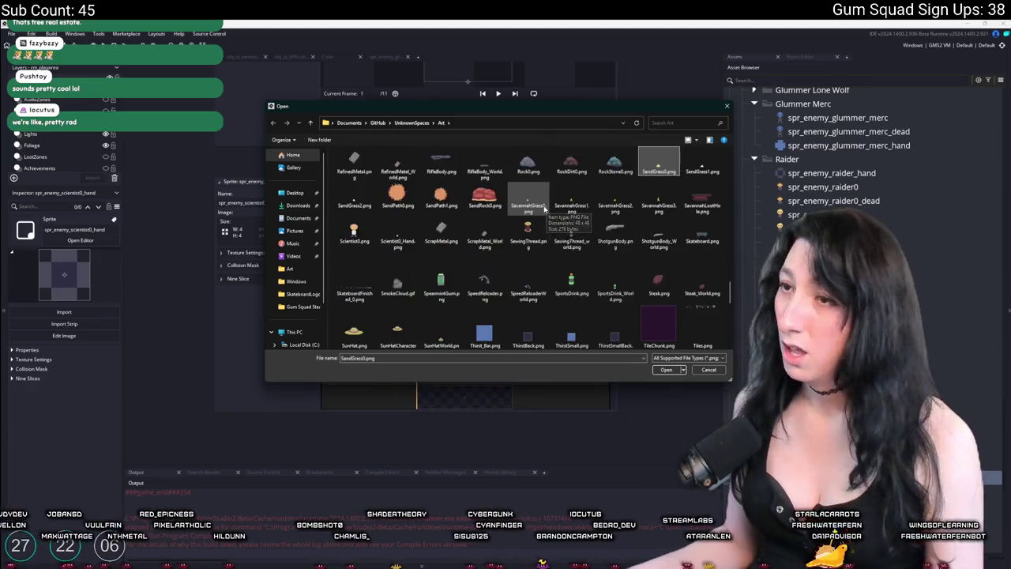
pyautogui.doubleClick(406, 238)
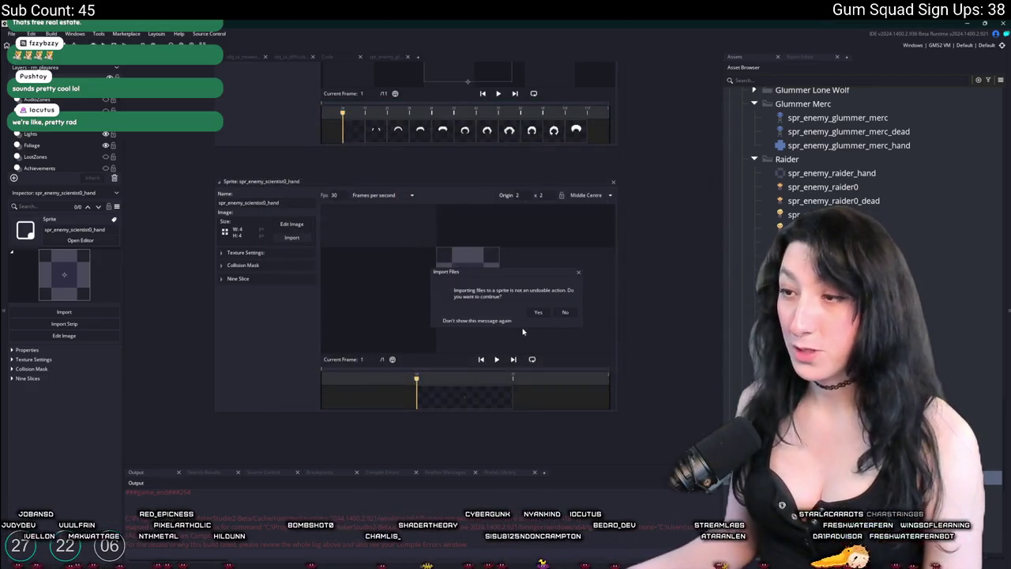
pyautogui.press('Return')
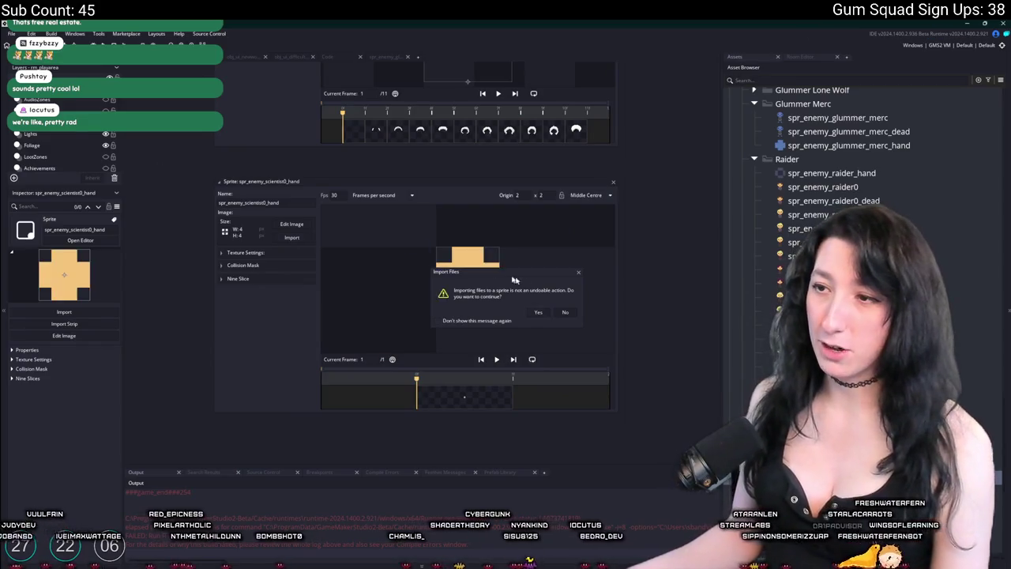
pyautogui.click(613, 184)
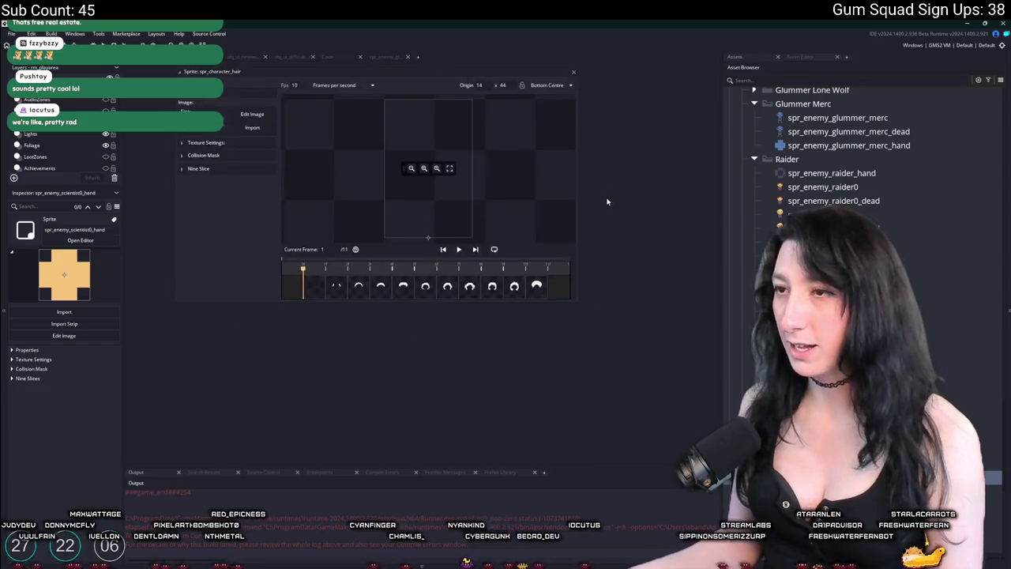
# Close the spr_character_hair, spr_enemy_scientist0_hand and spr_enemy_glummer_merc sprite editors.
pyautogui.click(573, 207)
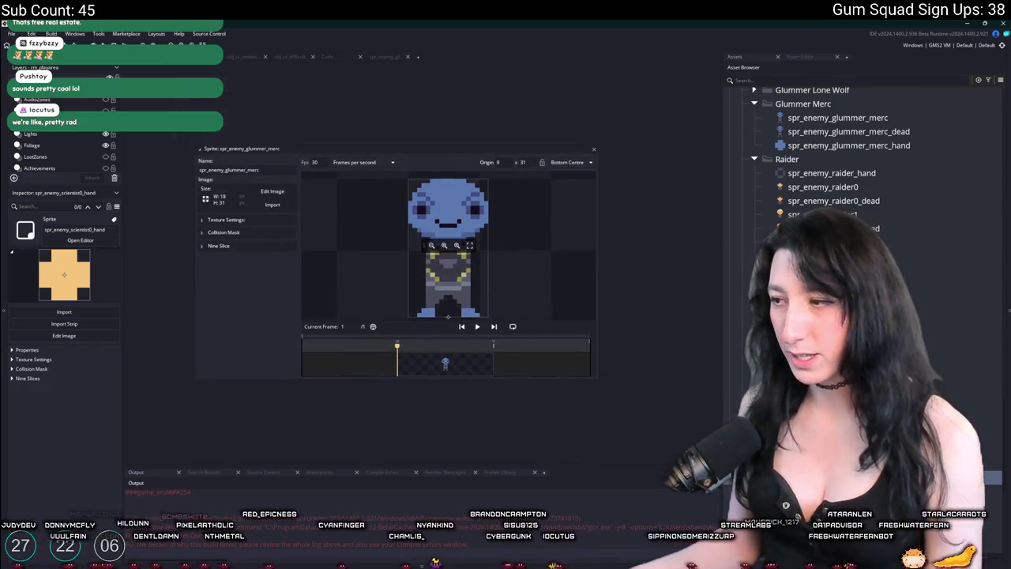
pyautogui.click(593, 194)
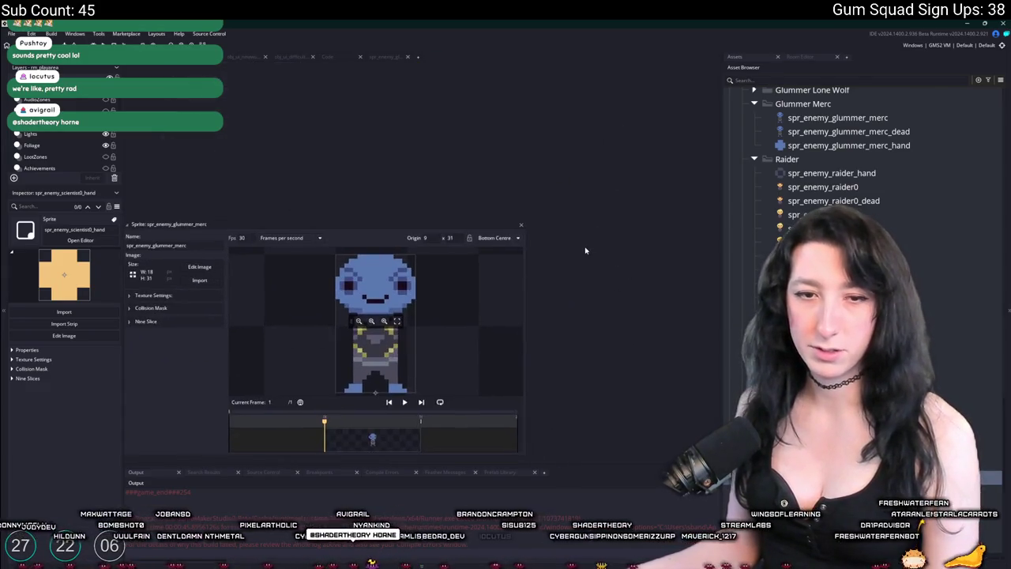
pyautogui.click(521, 226)
pyautogui.scroll(-15, 861, 237)
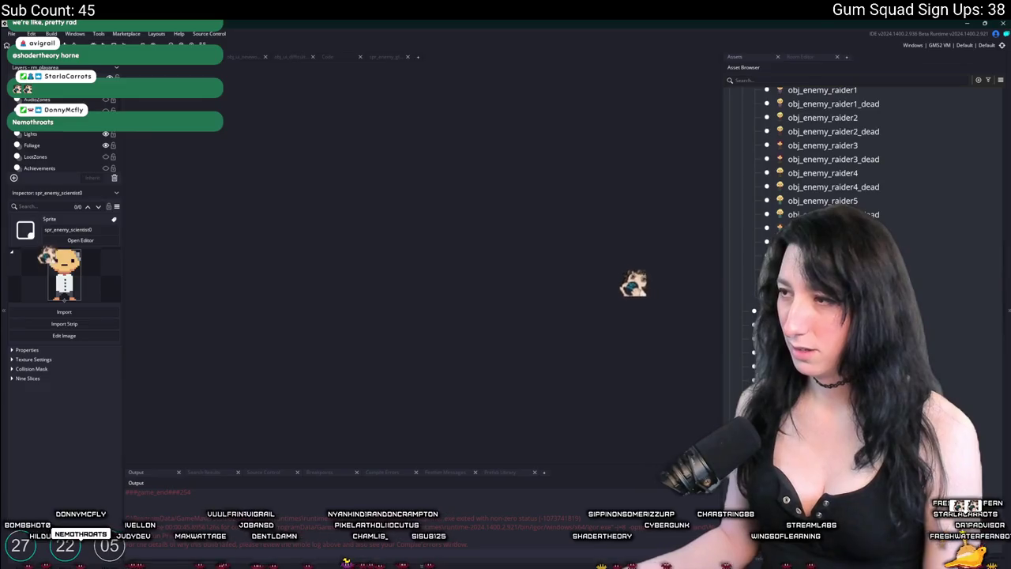
# Move the copied merc object into the NPC folder below it.
pyautogui.click(833, 190)
pyautogui.scroll(15, 803, 173)
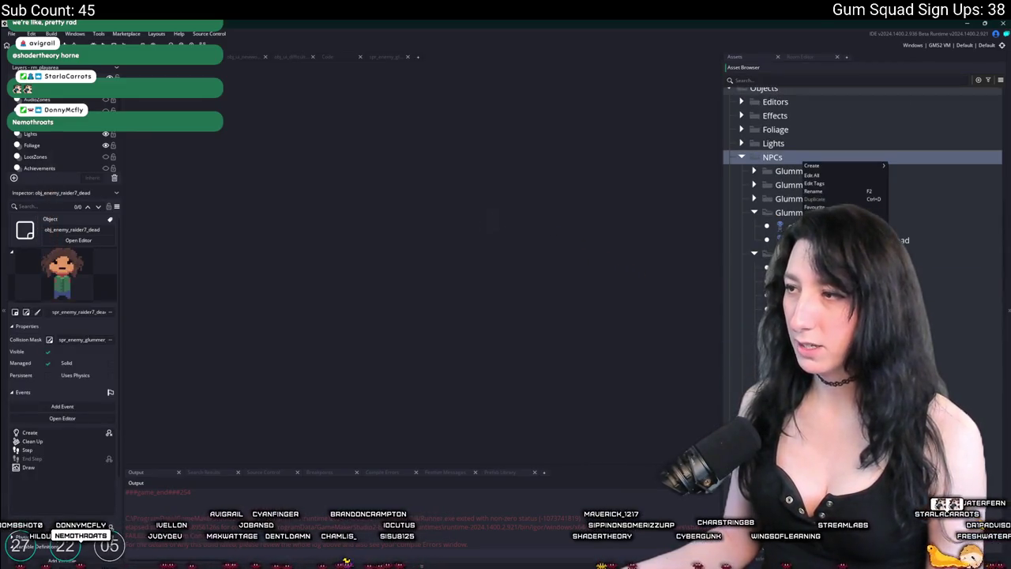
pyautogui.click(754, 253)
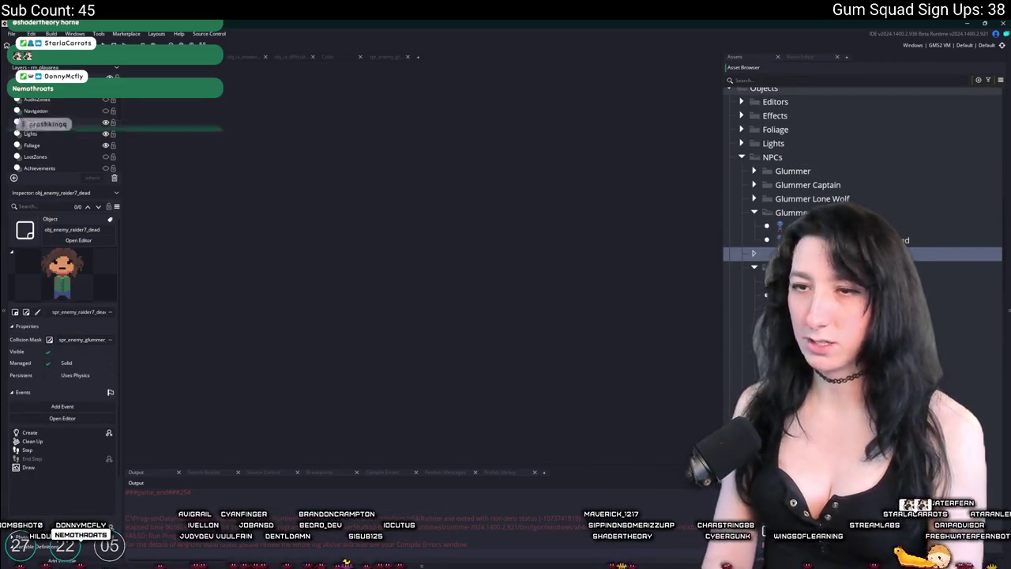
pyautogui.click(753, 253)
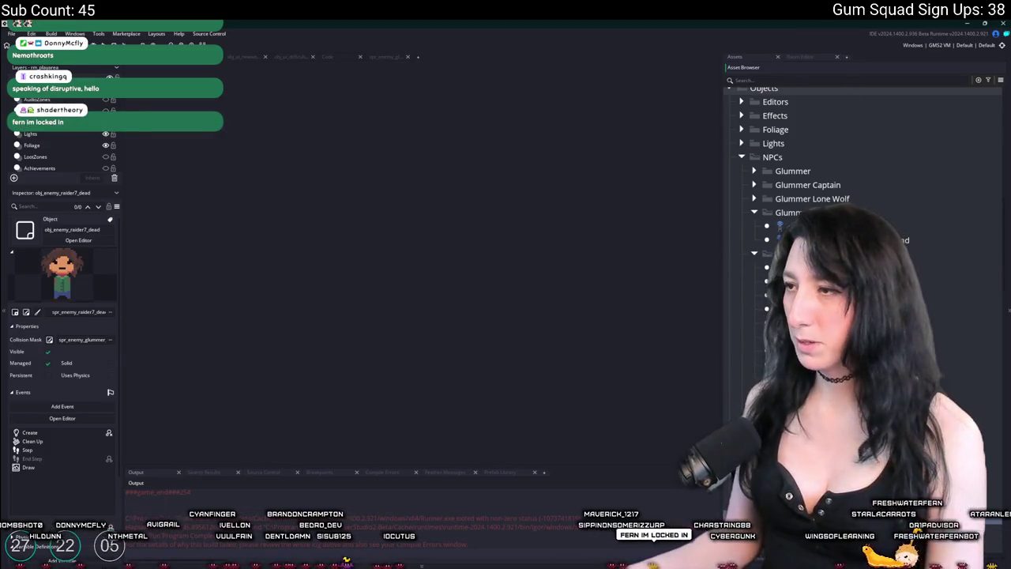
pyautogui.click(754, 254)
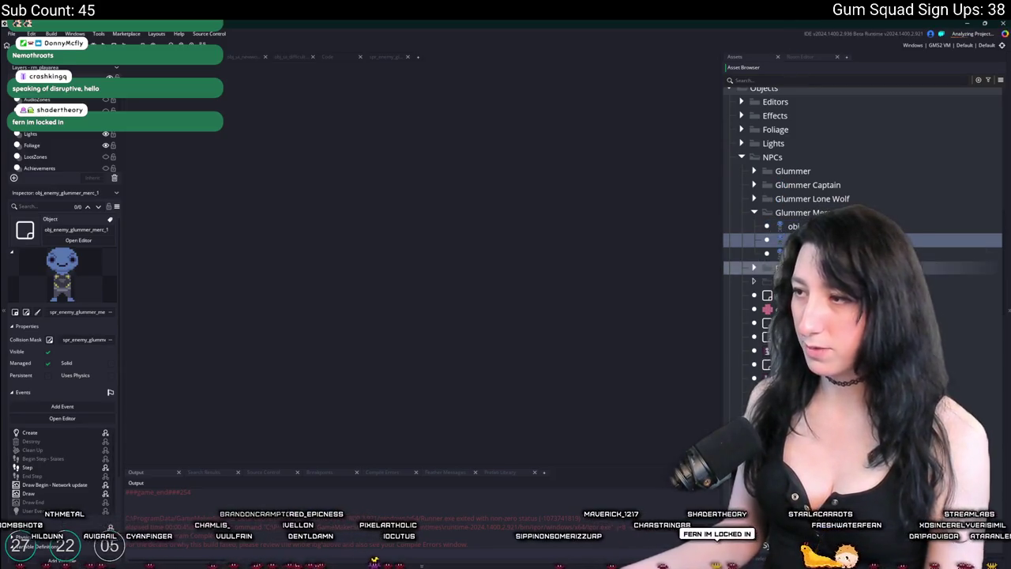
pyautogui.moveTo(908, 267); pyautogui.dragTo(916, 267)
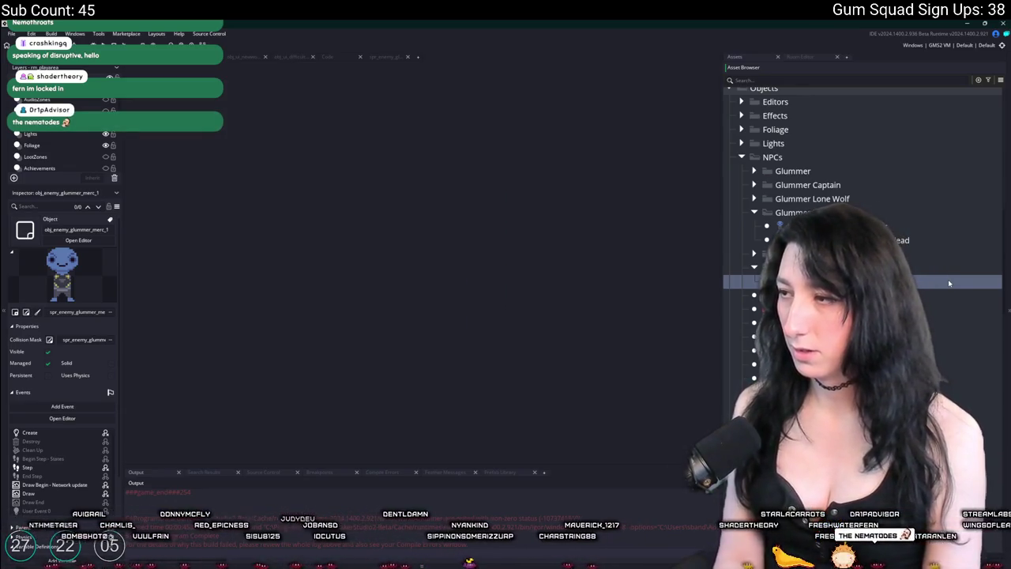
# Assign the spr_enemy_scientist0 sprite to obj_enemy_scientist0.
pyautogui.doubleClick(948, 279)
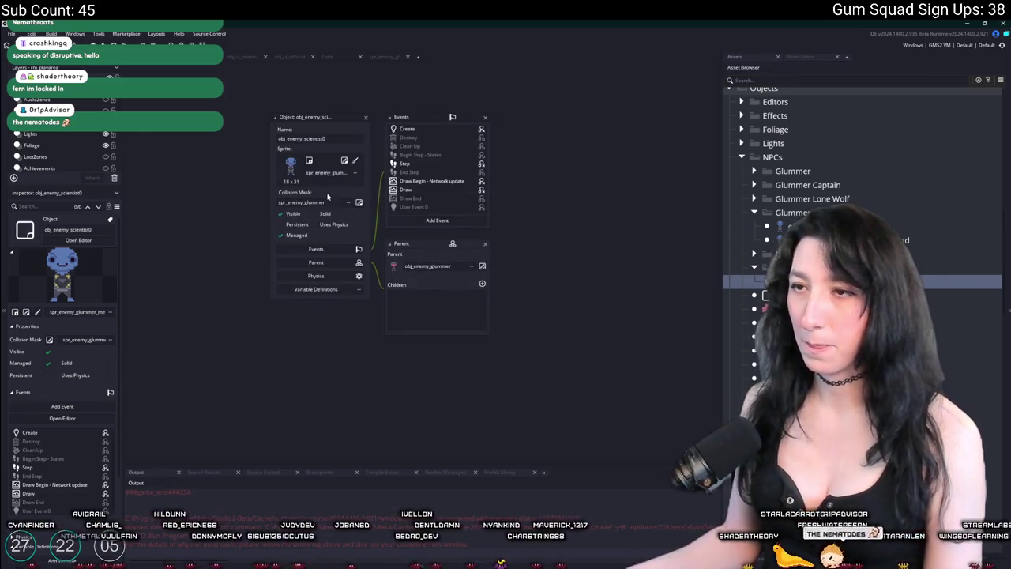
pyautogui.click(327, 172)
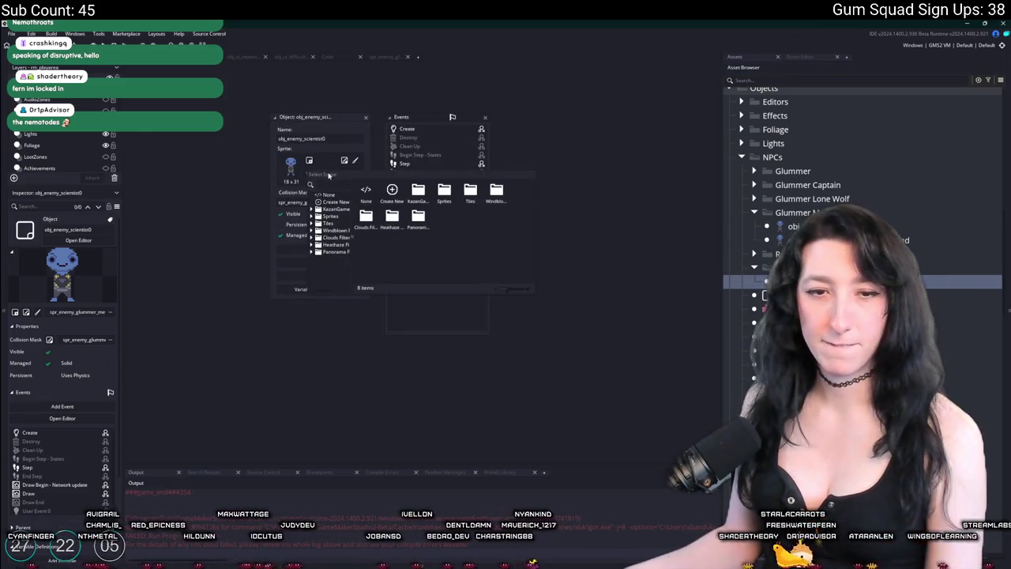
pyautogui.write('enemy_scientist0')
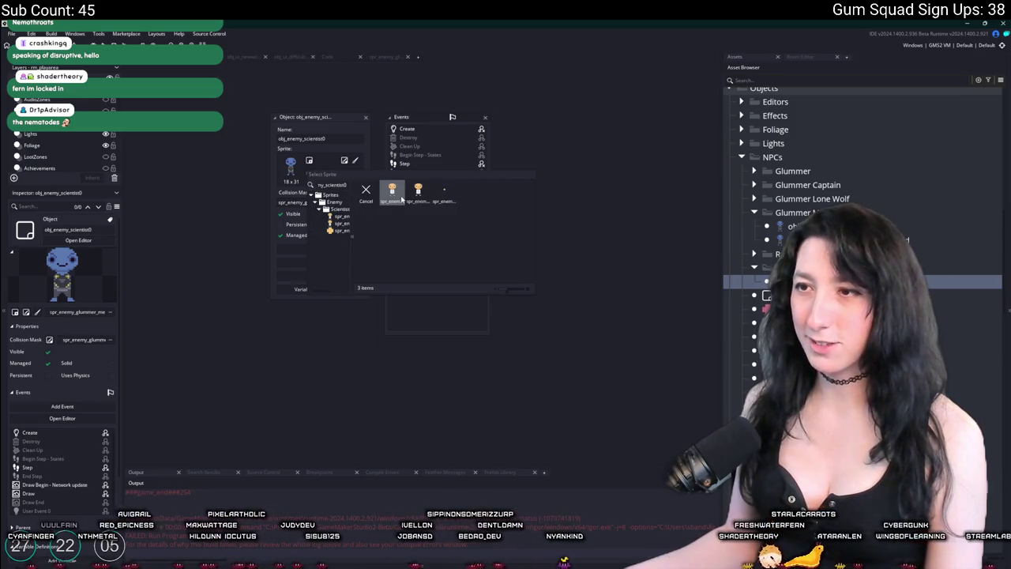
pyautogui.click(401, 197)
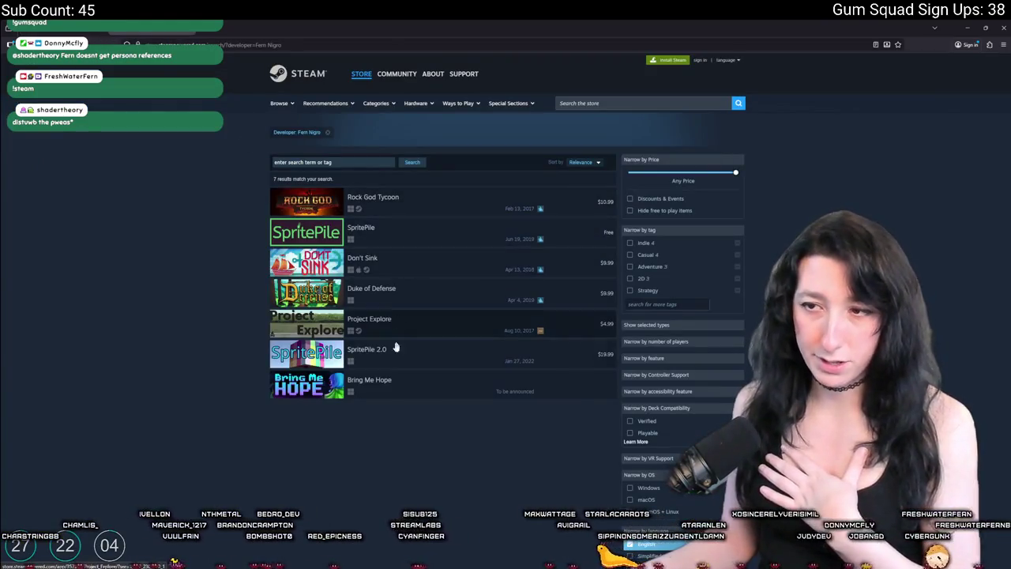
# Open the Bring Me Hope store page from the developer's game list.
pyautogui.click(436, 390)
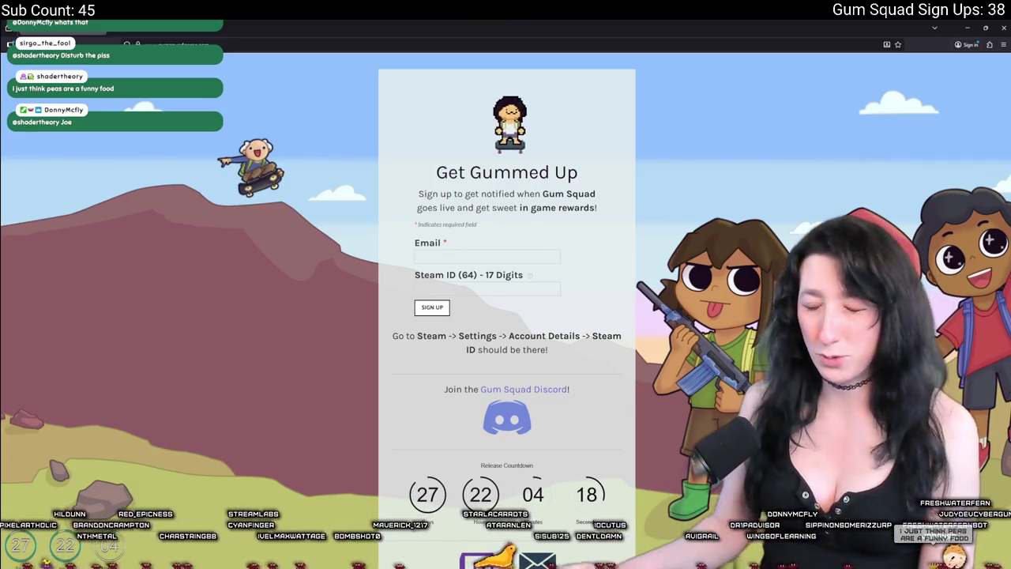
pyautogui.scroll(-1, 506, 316)
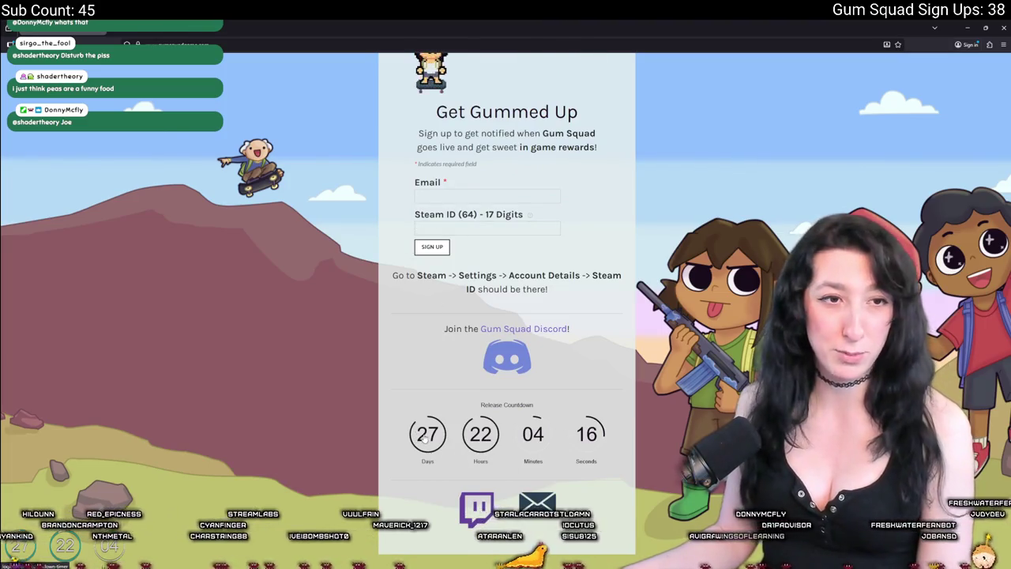
pyautogui.scroll(1, 532, 350)
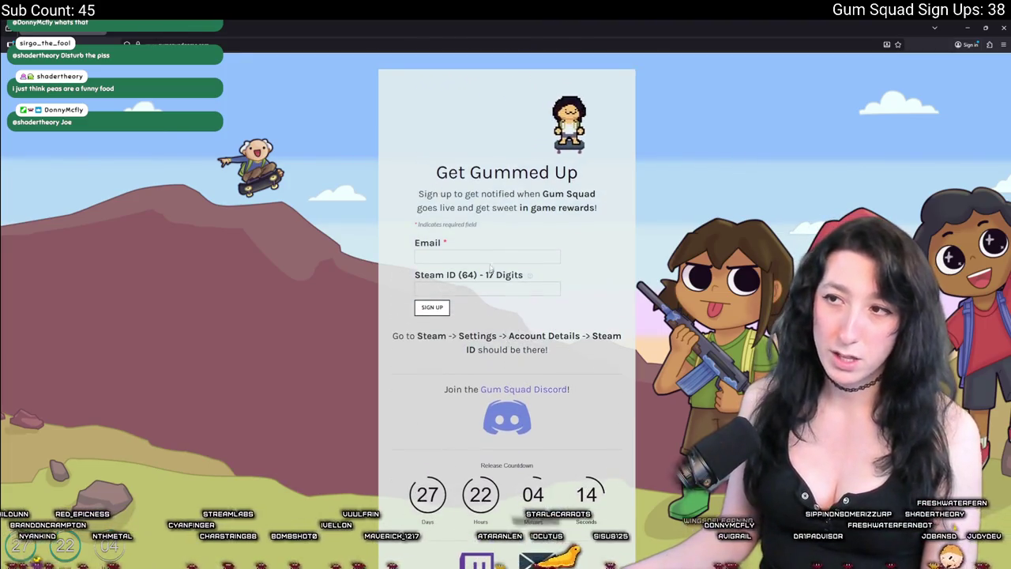
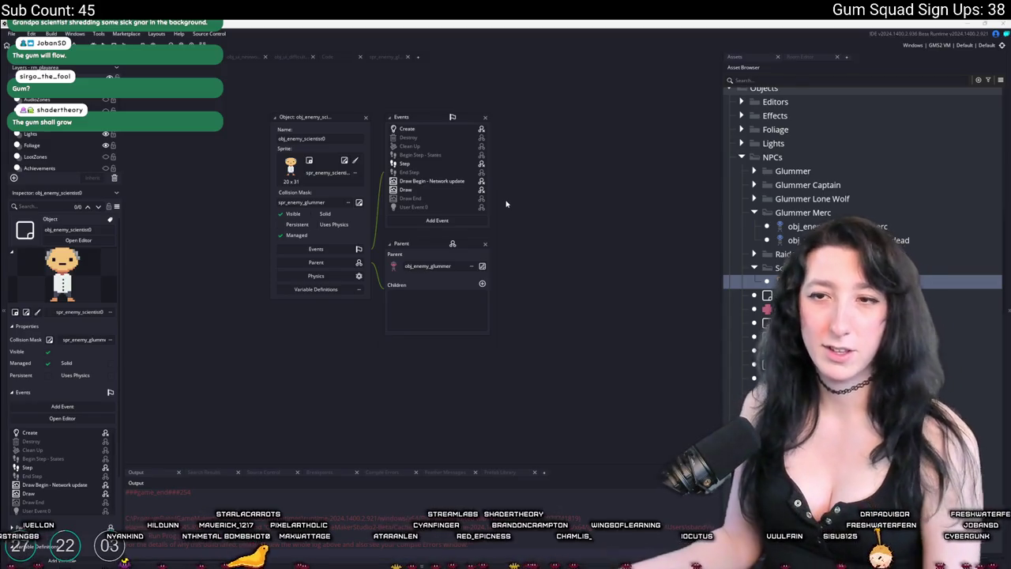
# Change dead_object in the scientist's Create code to obj_enemy_scientist0_dead, then open that object's editor.
pyautogui.doubleClick(423, 130)
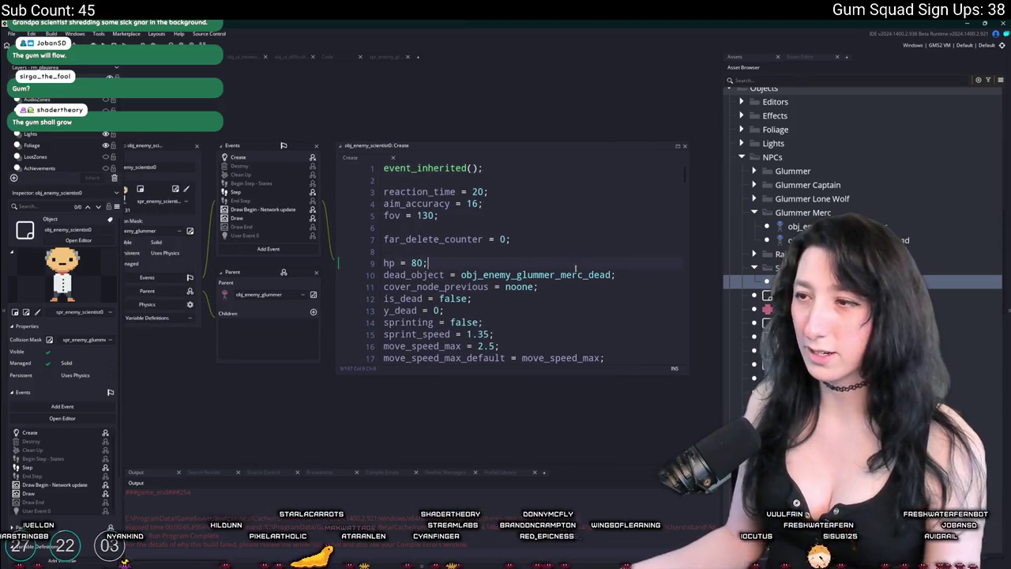
pyautogui.click(515, 274)
pyautogui.press('Delete')
pyautogui.press('Delete')
pyautogui.press('Delete')
pyautogui.write('scientist0')
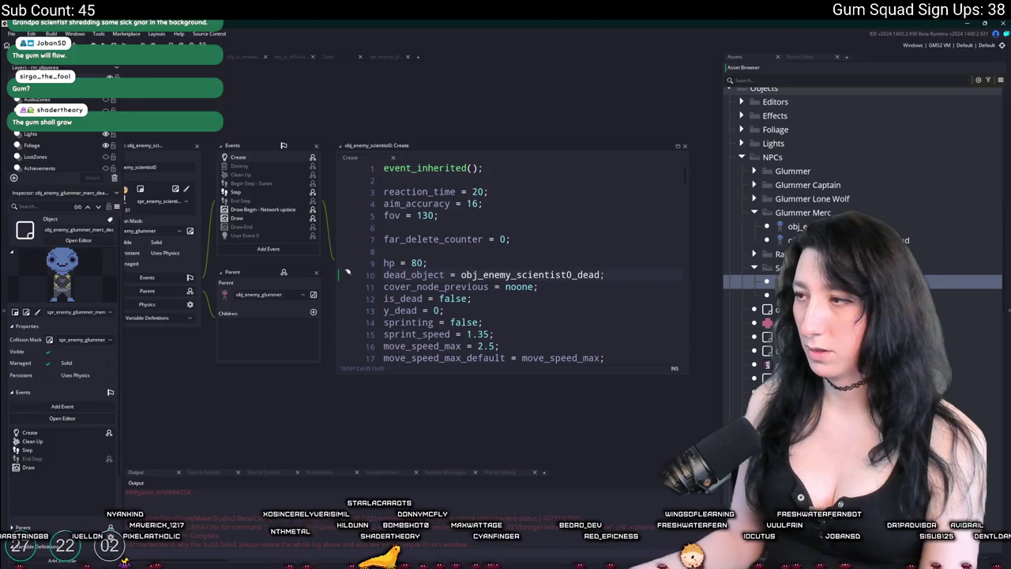
pyautogui.click(921, 293)
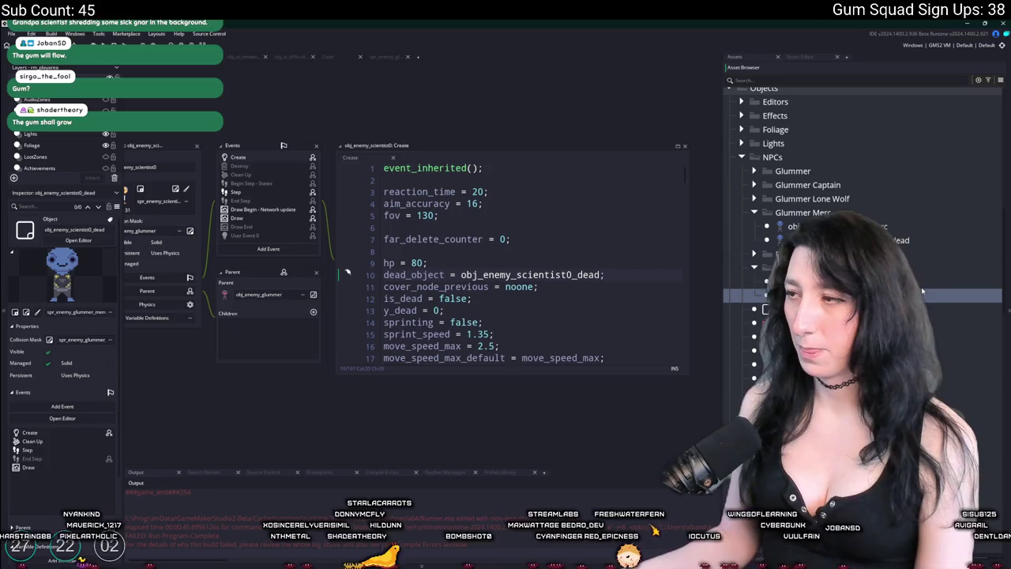
pyautogui.doubleClick(922, 293)
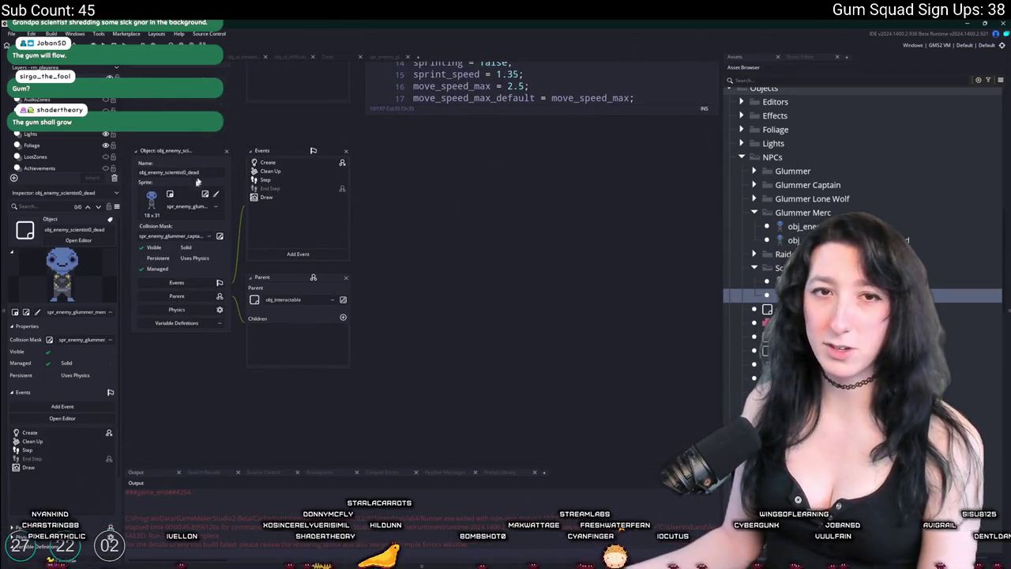
# Assign spr_enemy_scientist0_dead as obj_enemy_scientist0_dead's sprite and close its editor.
pyautogui.click(186, 206)
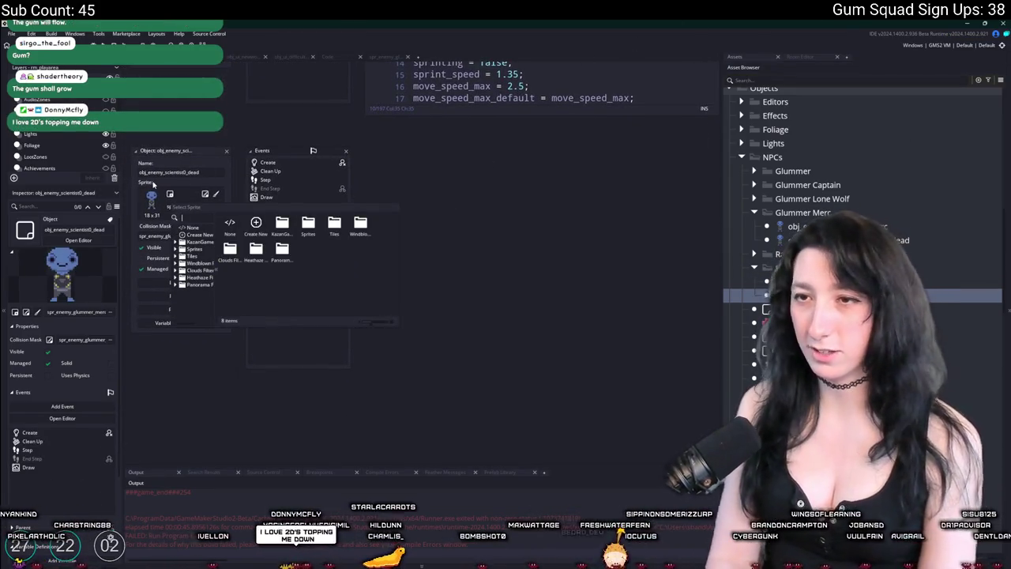
pyautogui.write('scient')
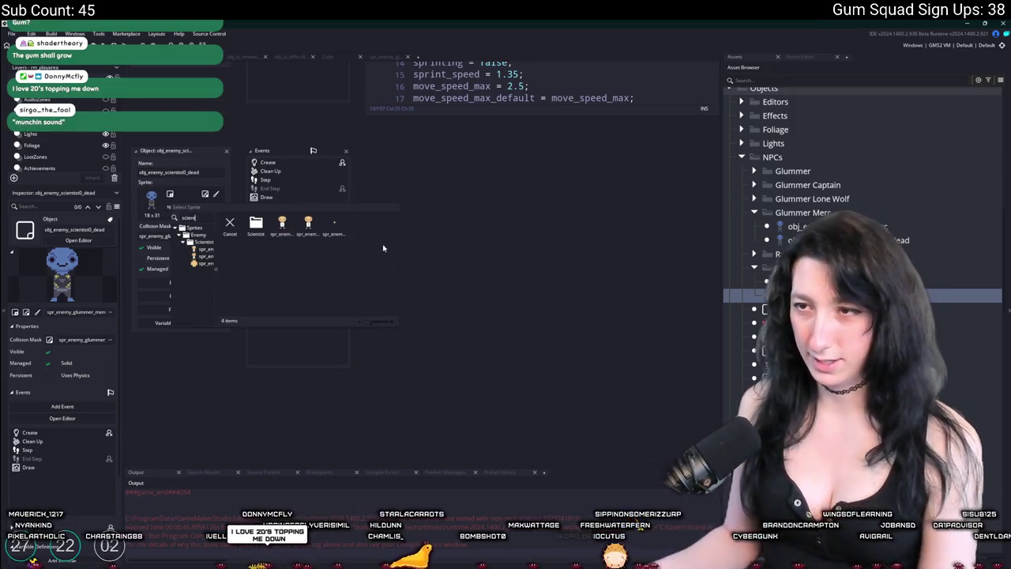
pyautogui.click(308, 222)
pyautogui.doubleClick(308, 223)
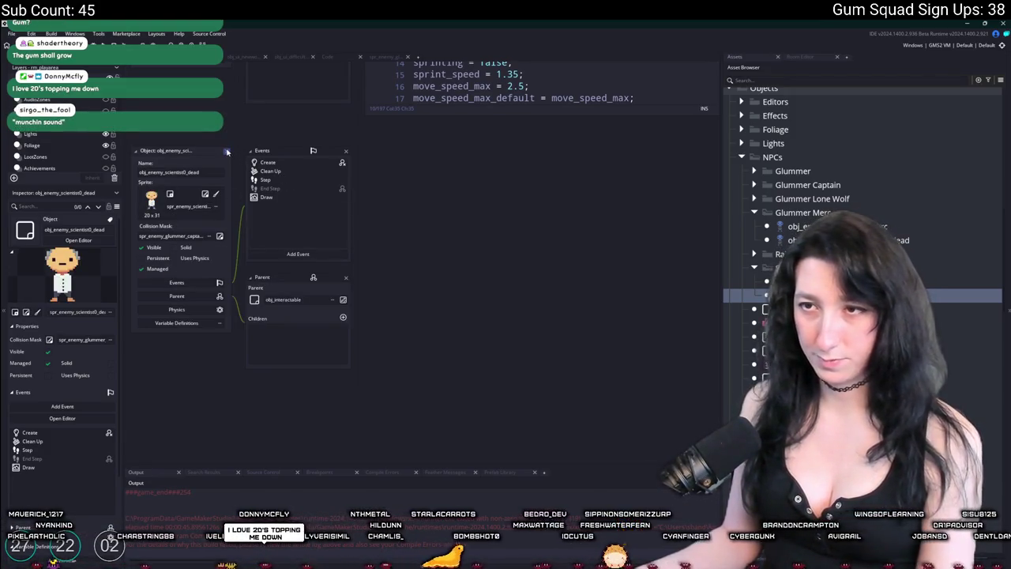
pyautogui.click(227, 151)
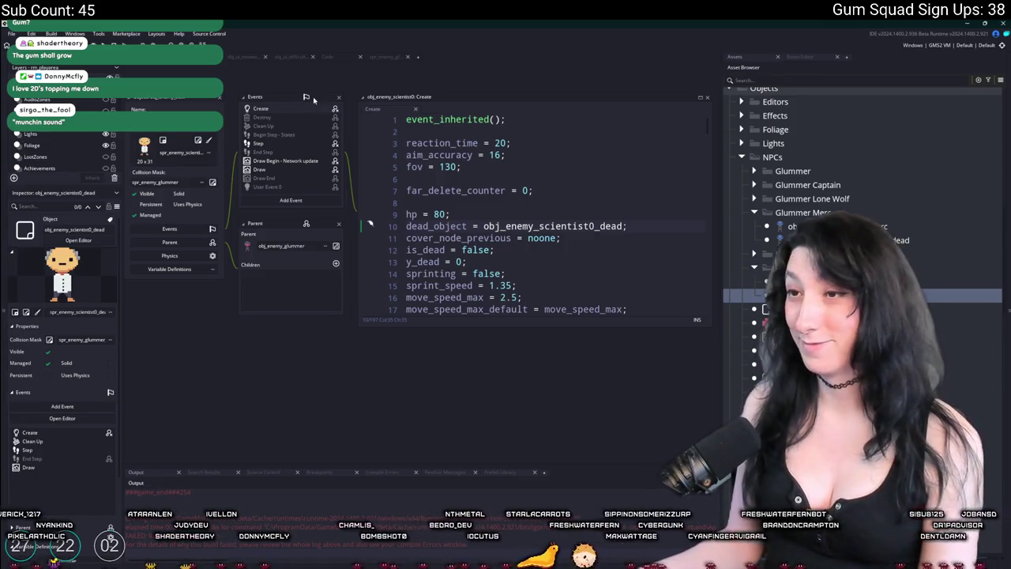
# On line 41, replace spr_enemy_glummer_merc_hand with spr_enemy_scientist0_hand for the left hand.
pyautogui.click(638, 265)
pyautogui.scroll(-10, 502, 231)
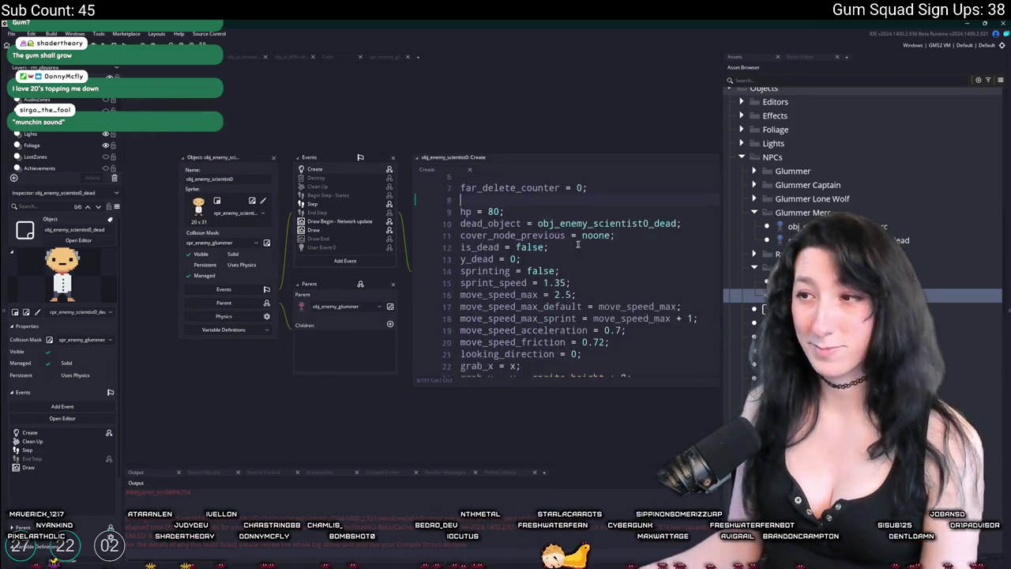
pyautogui.click(553, 278)
pyautogui.press('End')
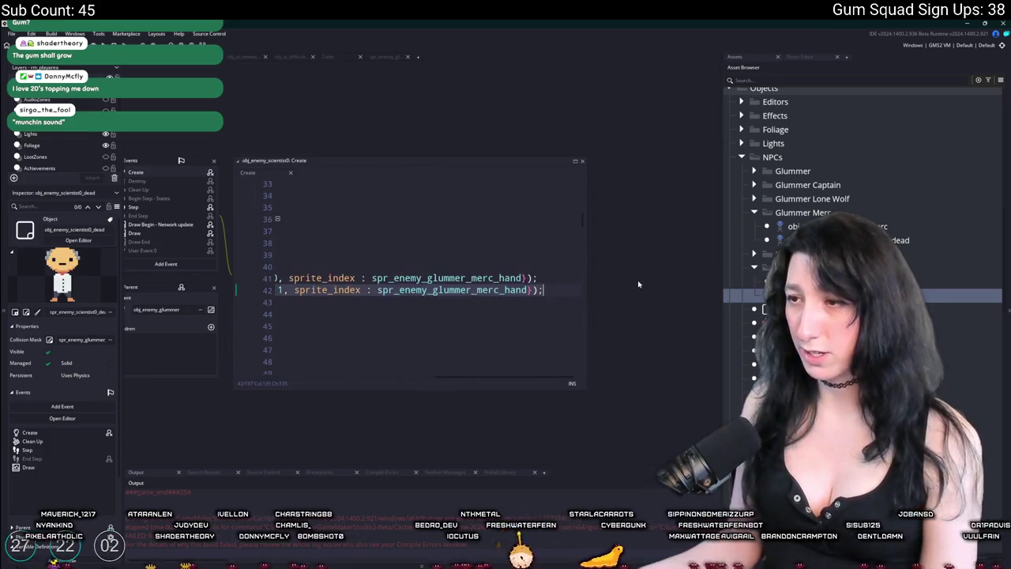
pyautogui.click(439, 277)
pyautogui.hotkey('ctrl', 'Delete')
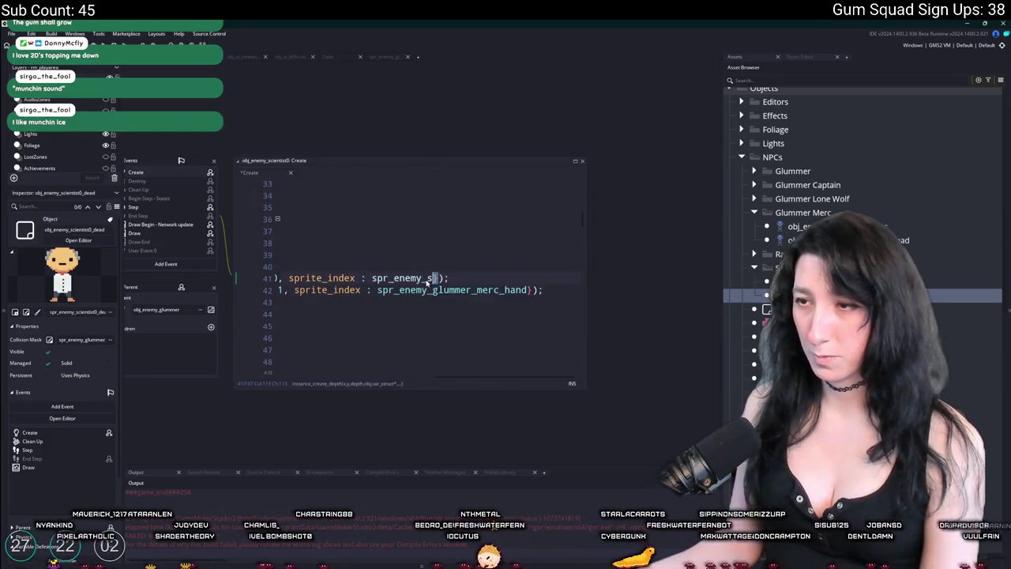
pyautogui.press('BackSpace')
pyautogui.press('BackSpace')
pyautogui.write('s')
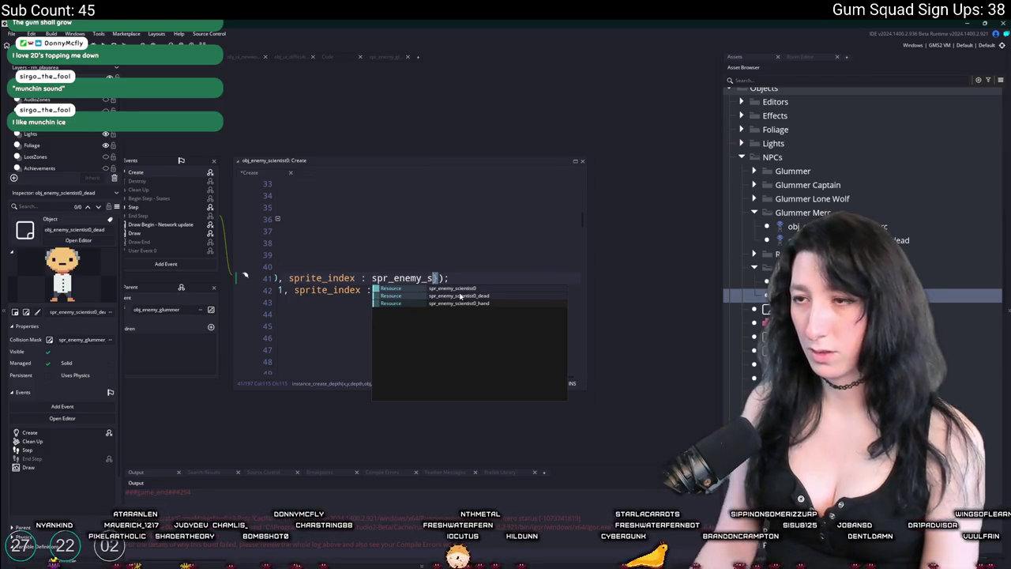
pyautogui.click(462, 302)
# Expand the scientist's Create code editor into a full tab.
pyautogui.press('Down')
pyautogui.press('Up')
pyautogui.press('Up')
pyautogui.press('Up')
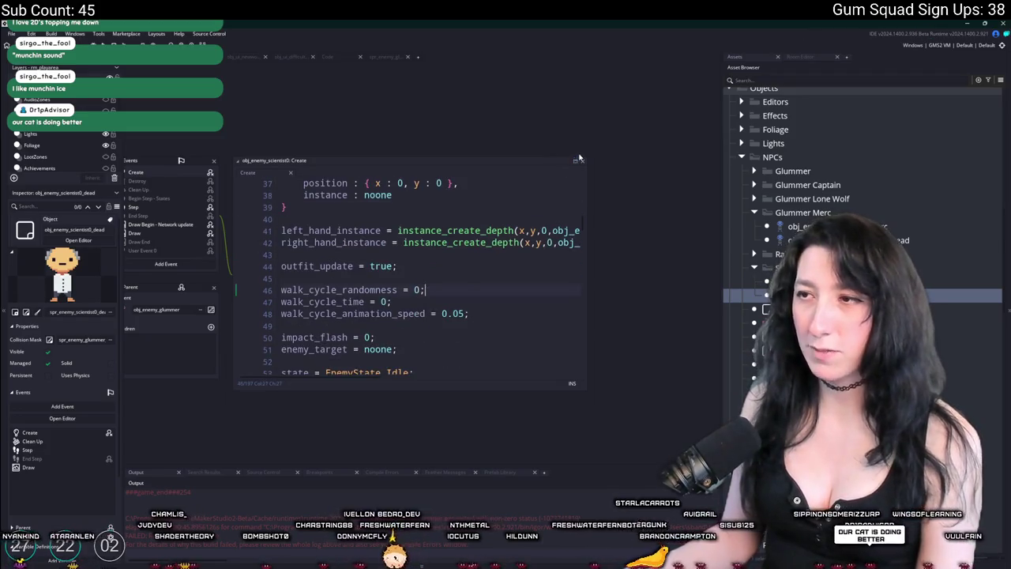
pyautogui.click(575, 160)
pyautogui.scroll(-6, 434, 261)
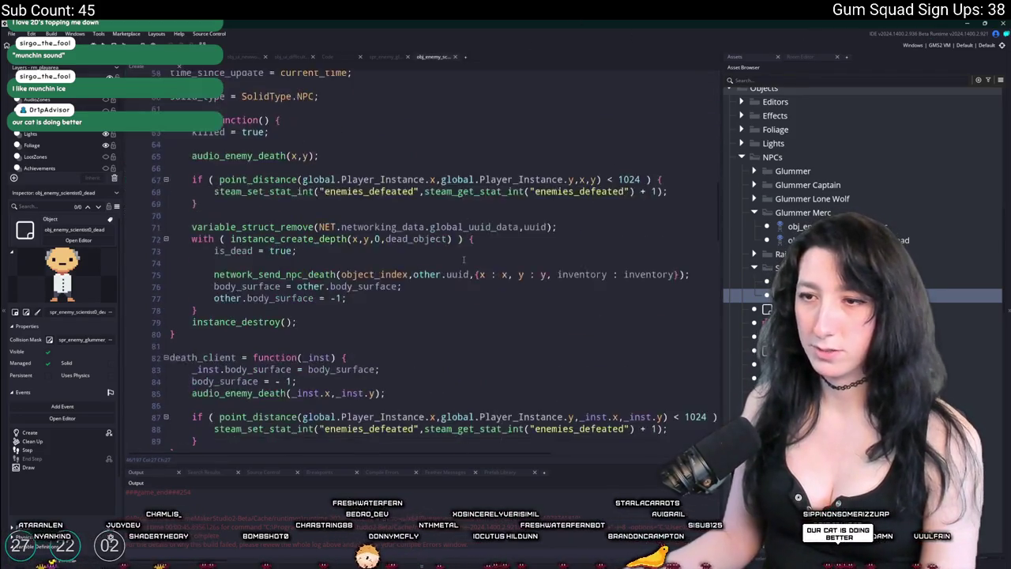
# Change the scientist's weapon on line 158 from ItemIds.PepperMinter to ItemIds.MintSlinger.
pyautogui.scroll(-2, 434, 261)
pyautogui.scroll(-20, 354, 282)
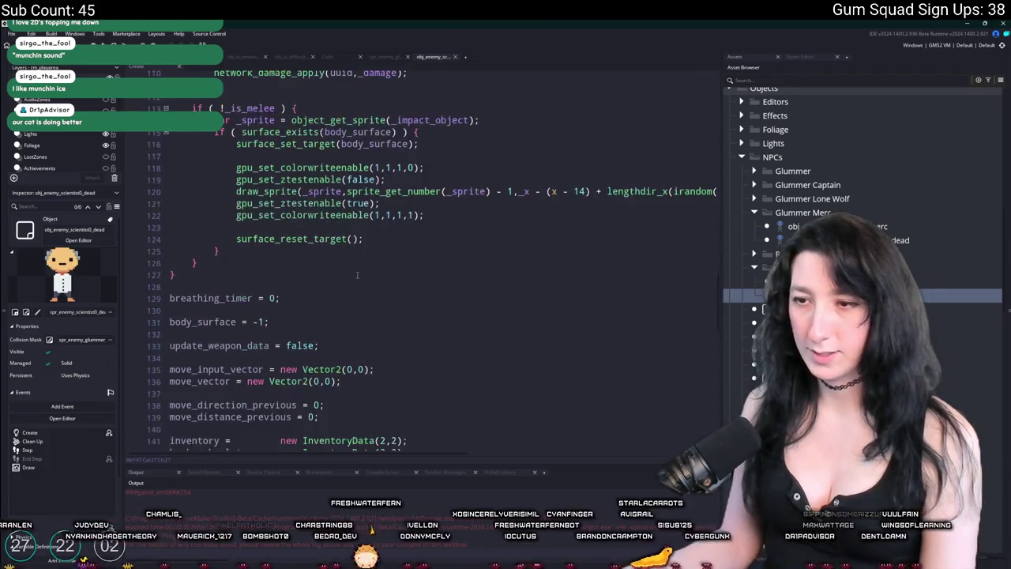
pyautogui.press('F12')
pyautogui.scroll(10, 371, 277)
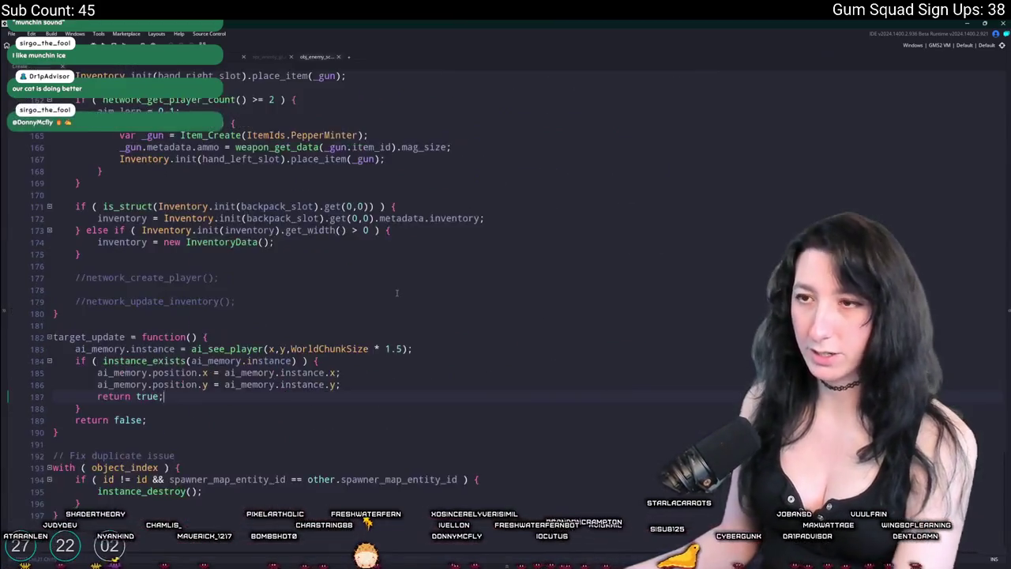
pyautogui.scroll(-2, 338, 380)
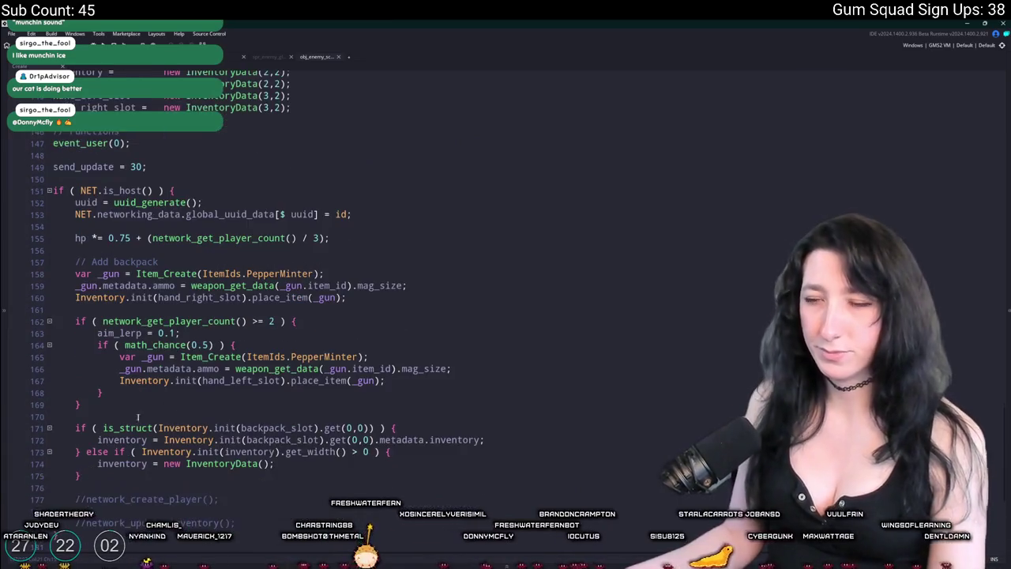
pyautogui.doubleClick(283, 273)
pyautogui.write('Min')
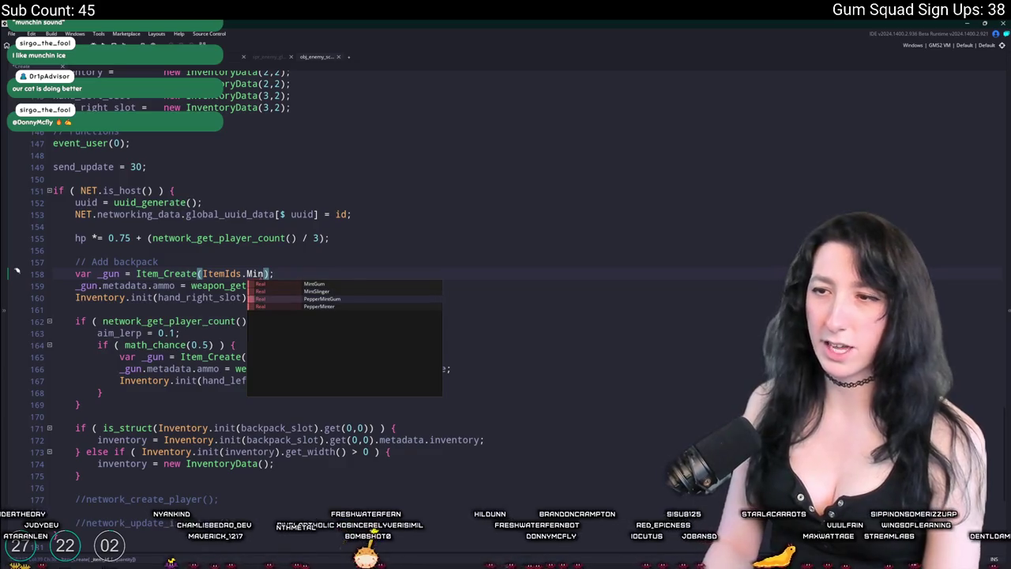
pyautogui.press('Return')
# Delete the math_chance block that could add a second PepperMinter, then close the Create code tab.
pyautogui.click(108, 406)
pyautogui.moveTo(144, 395); pyautogui.dragTo(31, 345)
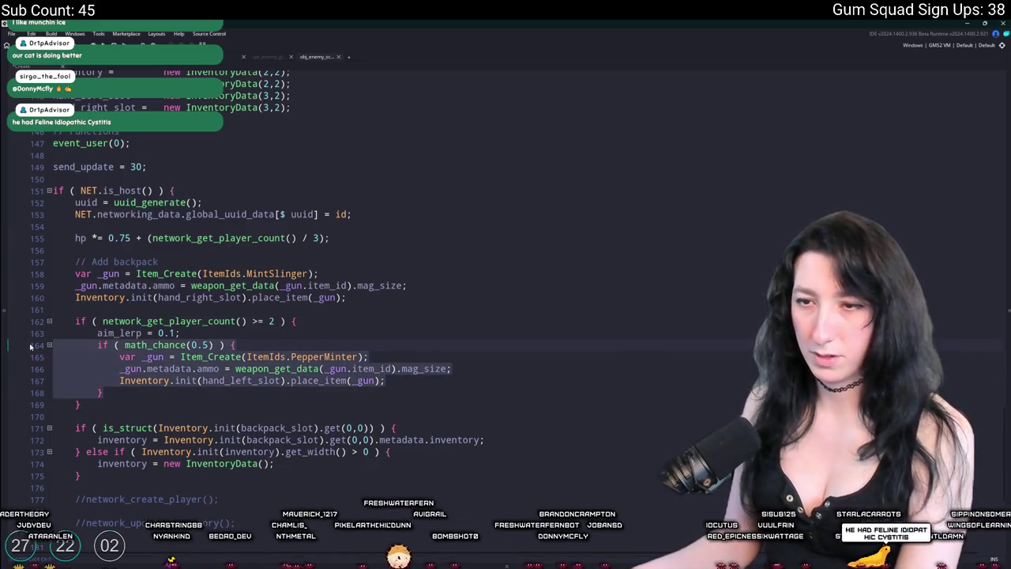
pyautogui.press('Delete')
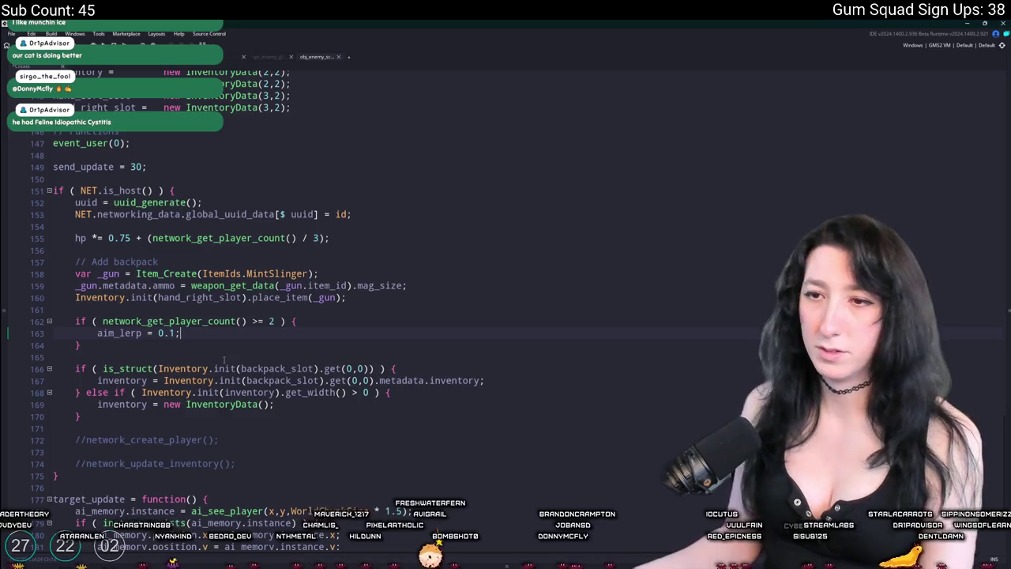
pyautogui.click(436, 286)
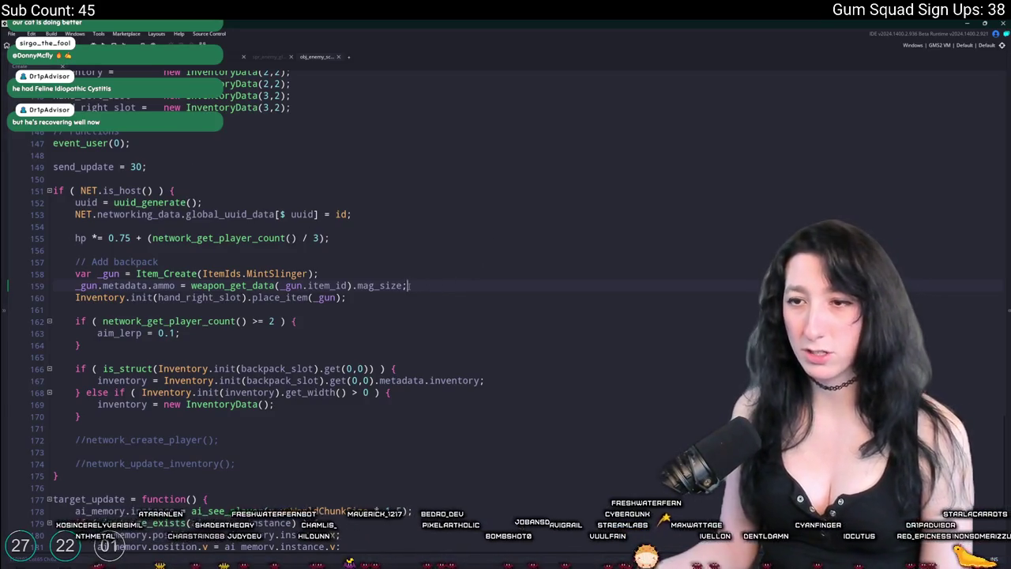
pyautogui.scroll(4, 196, 200)
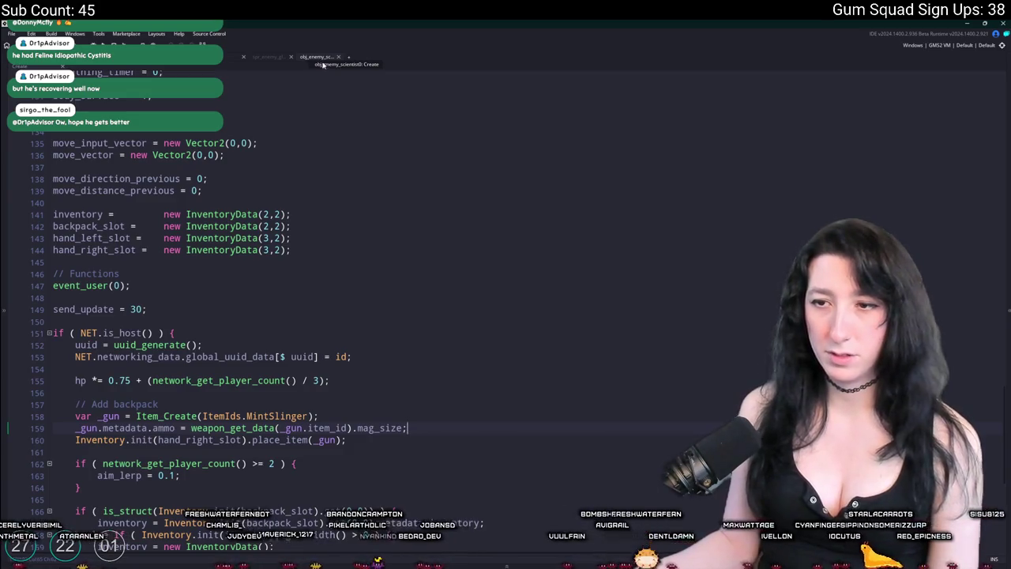
pyautogui.middleClick(323, 61)
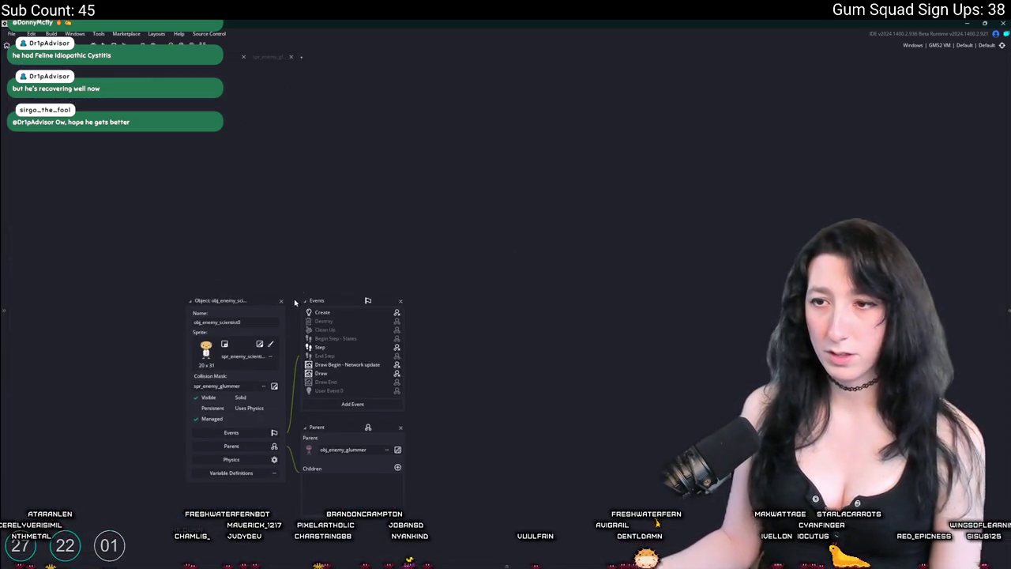
# Close the scientist's object editor and UI menu code tab, and clear the asset browser filter.
pyautogui.click(283, 302)
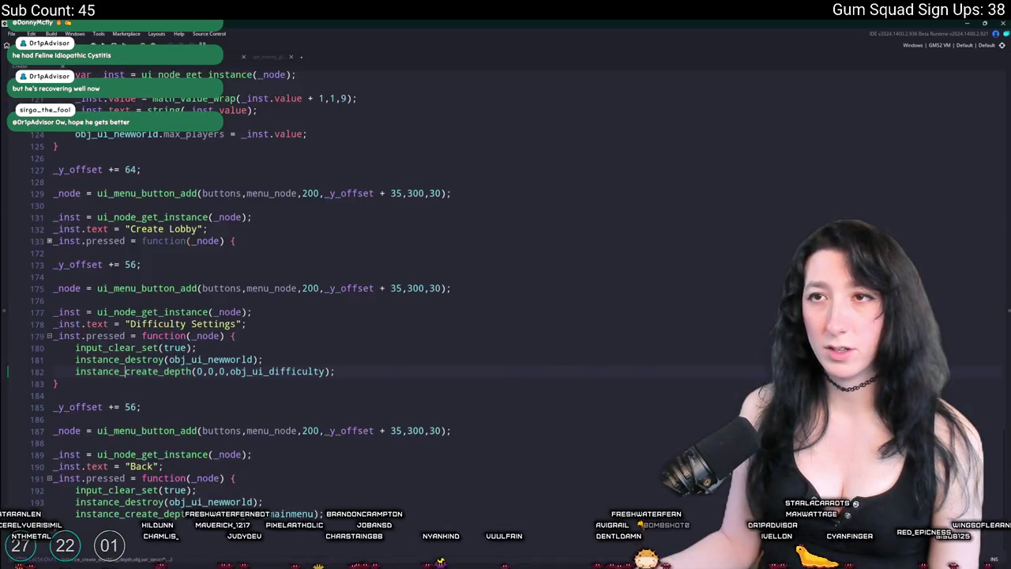
pyautogui.middleClick(240, 62)
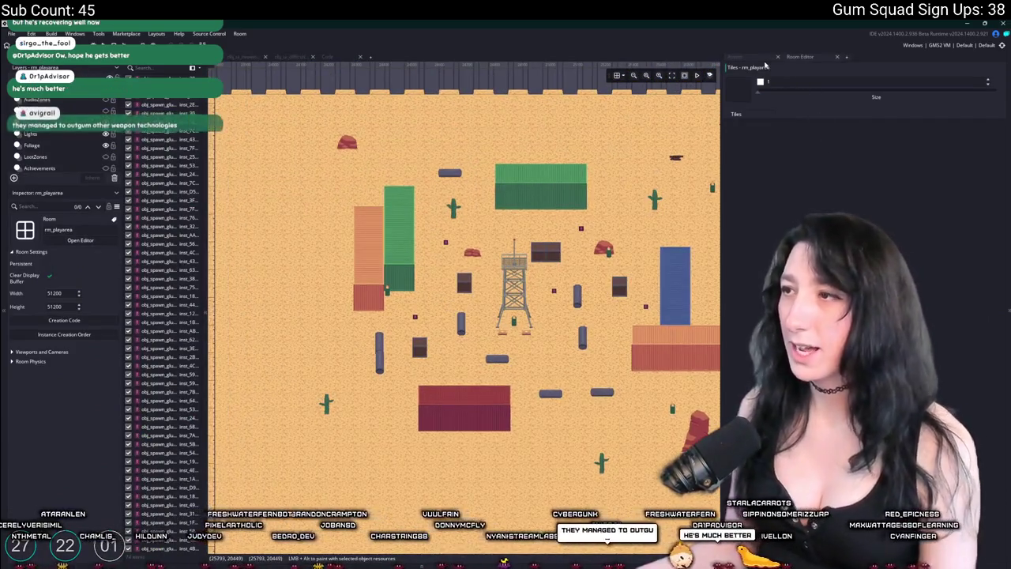
pyautogui.click(754, 60)
pyautogui.write('f')
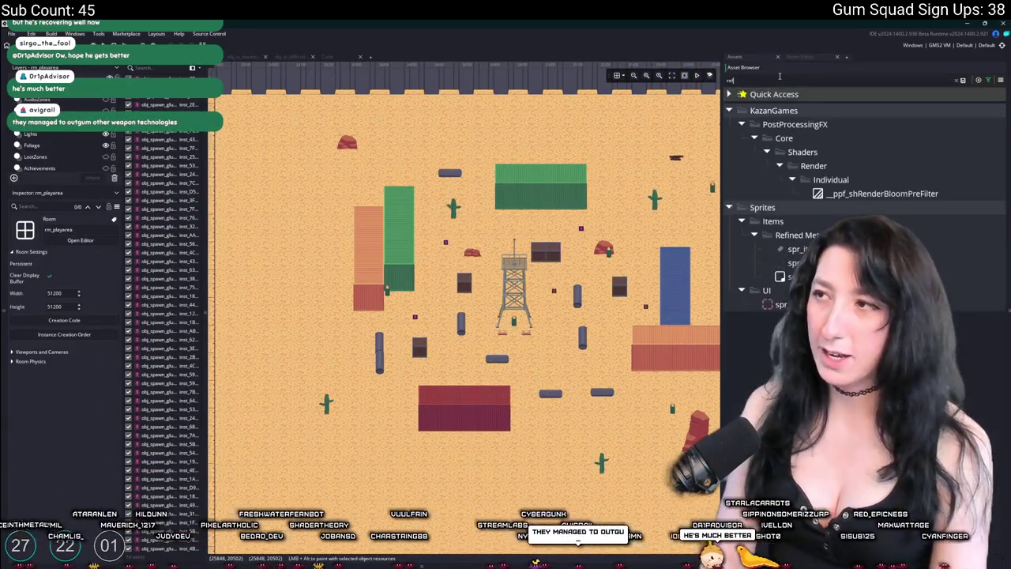
pyautogui.press('BackSpace')
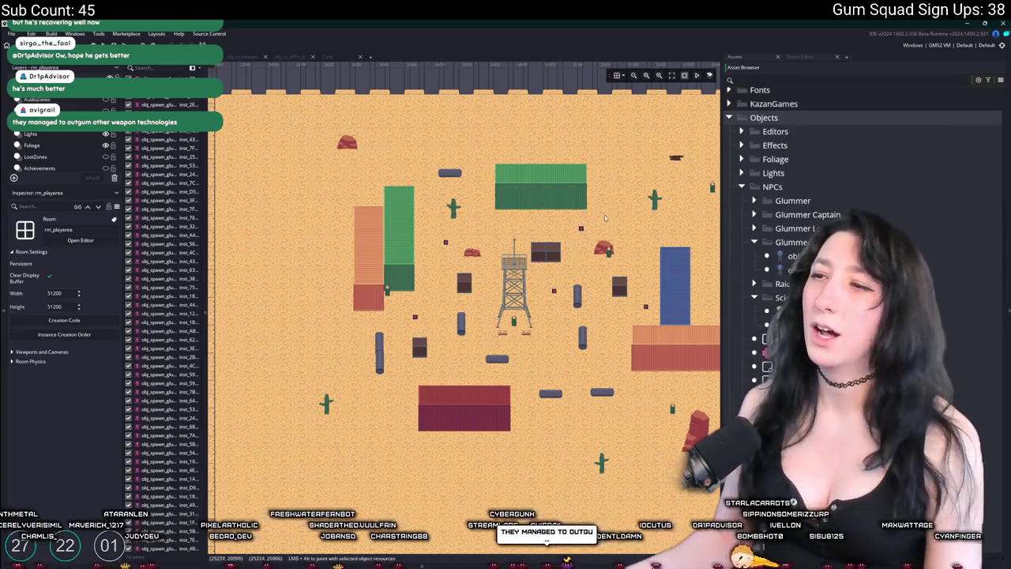
# Find and open the scr_objectlookup script through the Ctrl+T global search.
pyautogui.hotkey('ctrl', 't')
pyautogui.write('objec')
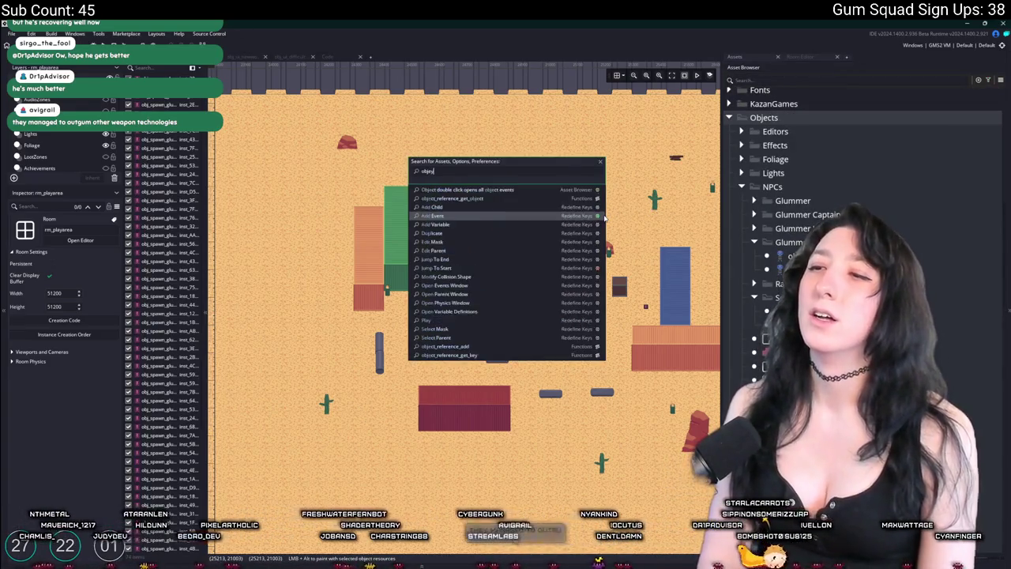
pyautogui.write('t_k')
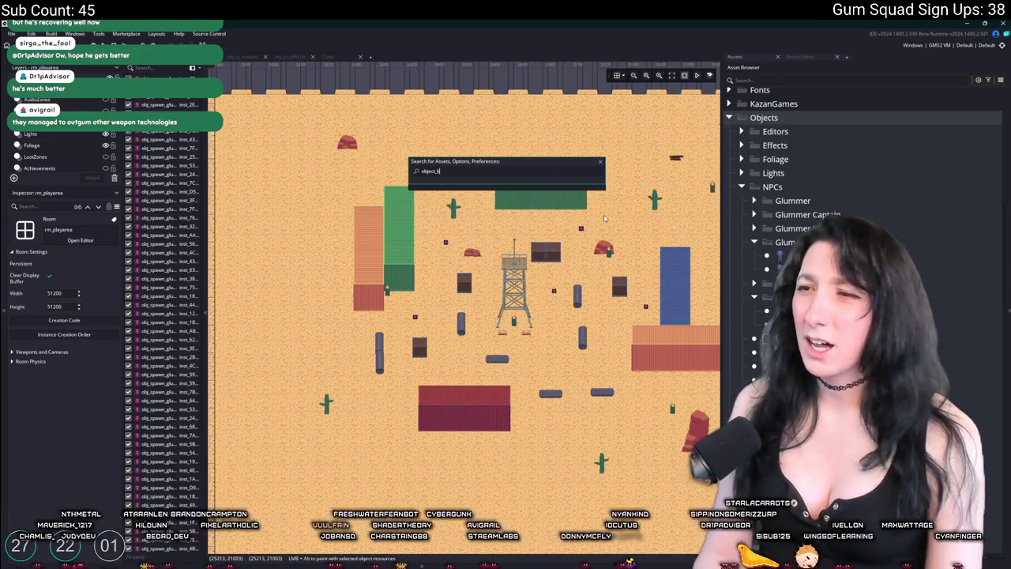
pyautogui.press('BackSpace')
pyautogui.write('ref')
pyautogui.press('Return')
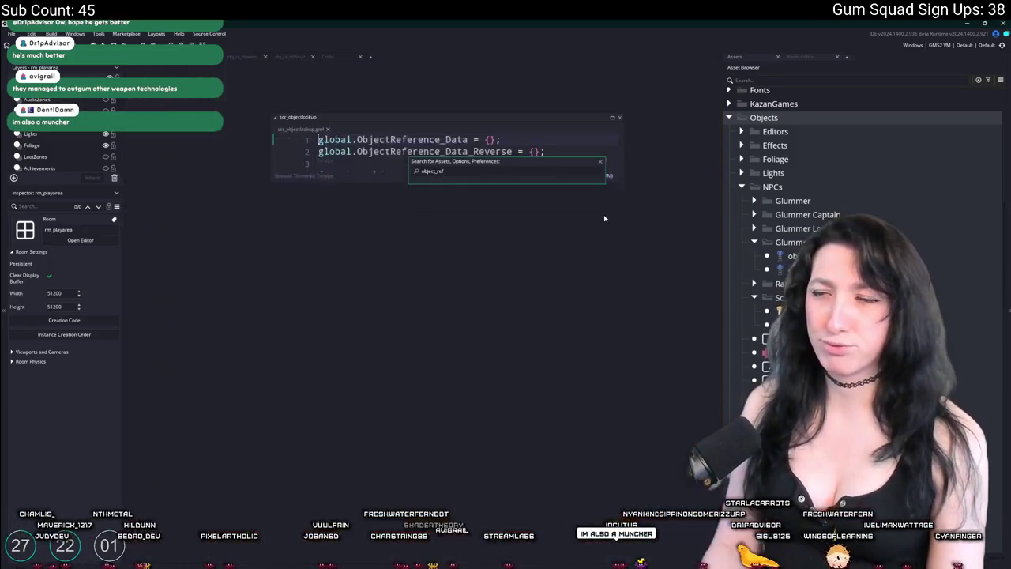
# Maximise scr_objectlookup and duplicate the _obj_enemy_raider8 enum line, then switch to the YouTube playlist.
pyautogui.click(613, 117)
pyautogui.scroll(-10, 394, 321)
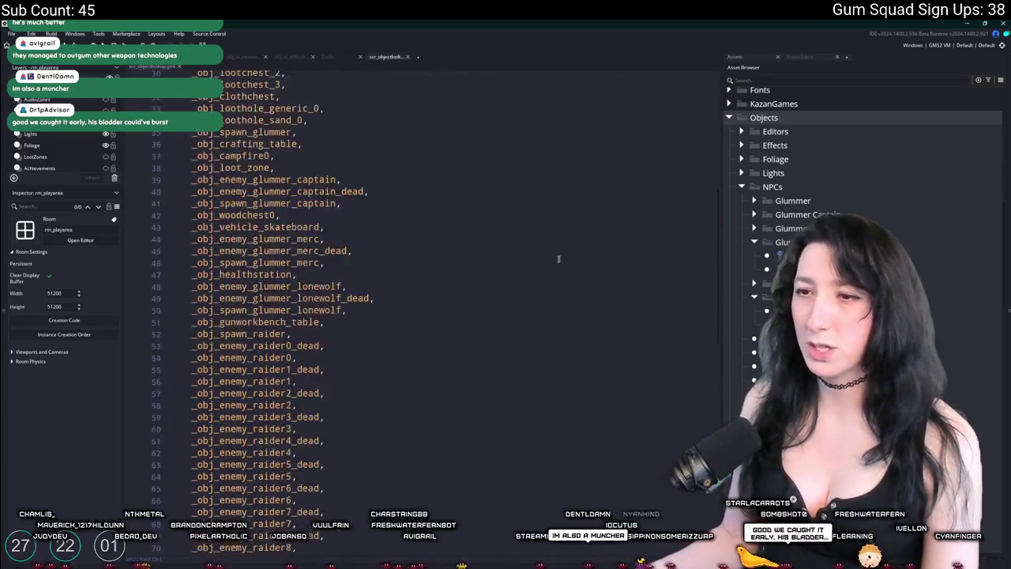
pyautogui.hotkey('ctrl', 'd')
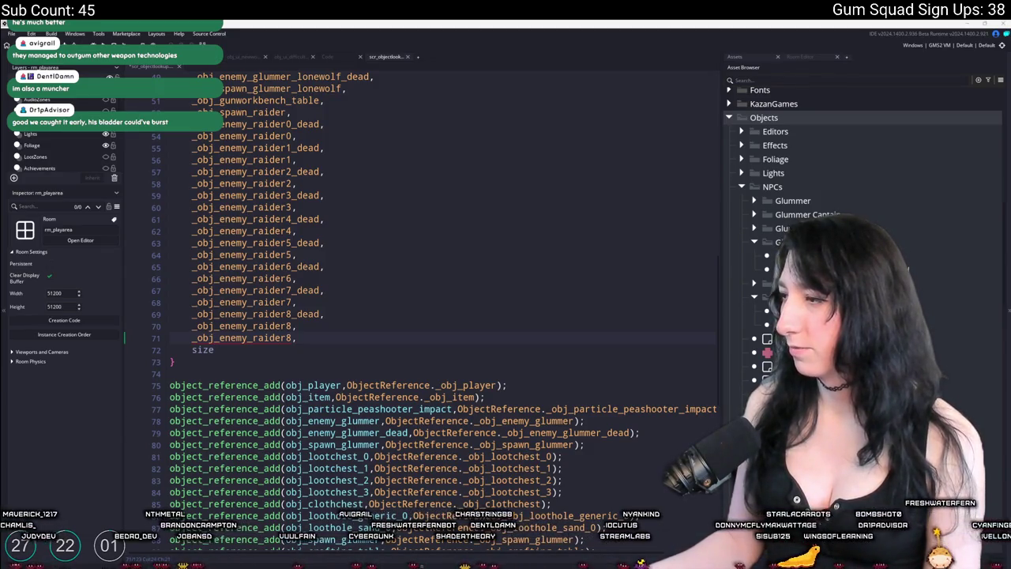
pyautogui.hotkey('alt', 'Tab')
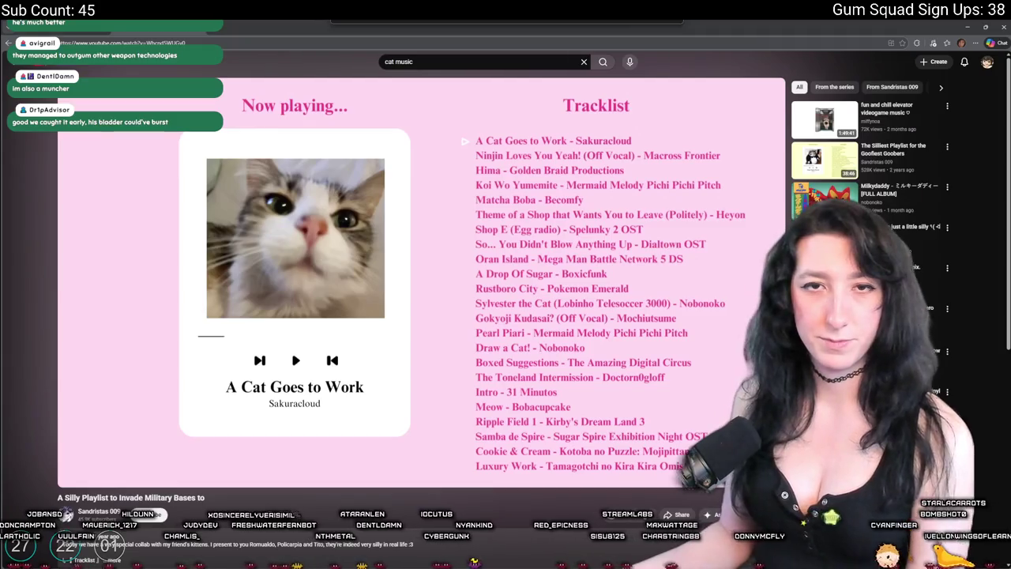
# Switch from the YouTube cat music playlist back to GameMaker's scr_objectlookup script.
pyautogui.hotkey('alt', 'Tab')
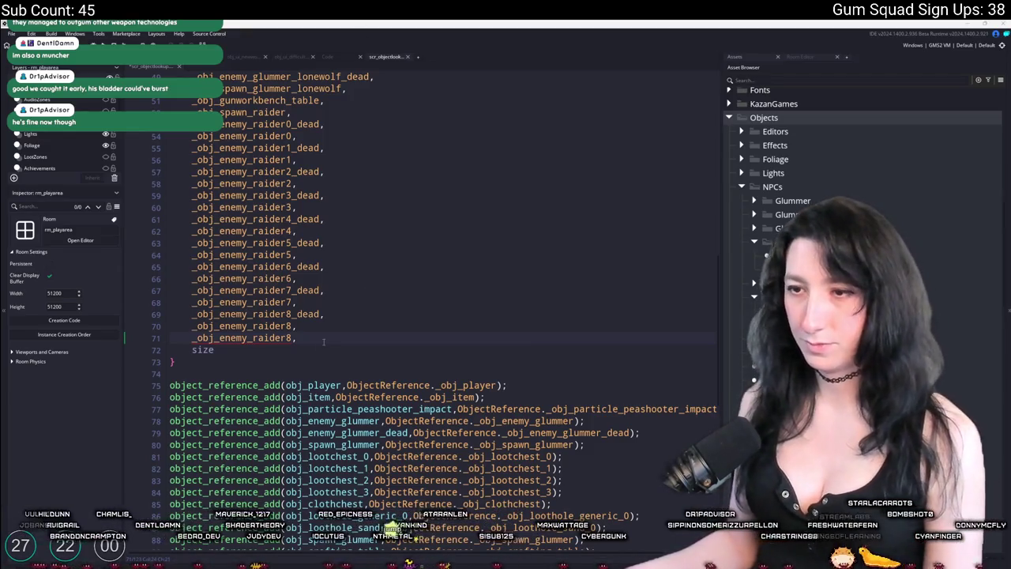
# Turn the duplicated enum line into _obj_enemy_scientist0 and add _obj_enemy_scientist0_dead below it.
pyautogui.moveTo(293, 338); pyautogui.dragTo(252, 338)
pyautogui.write('scient')
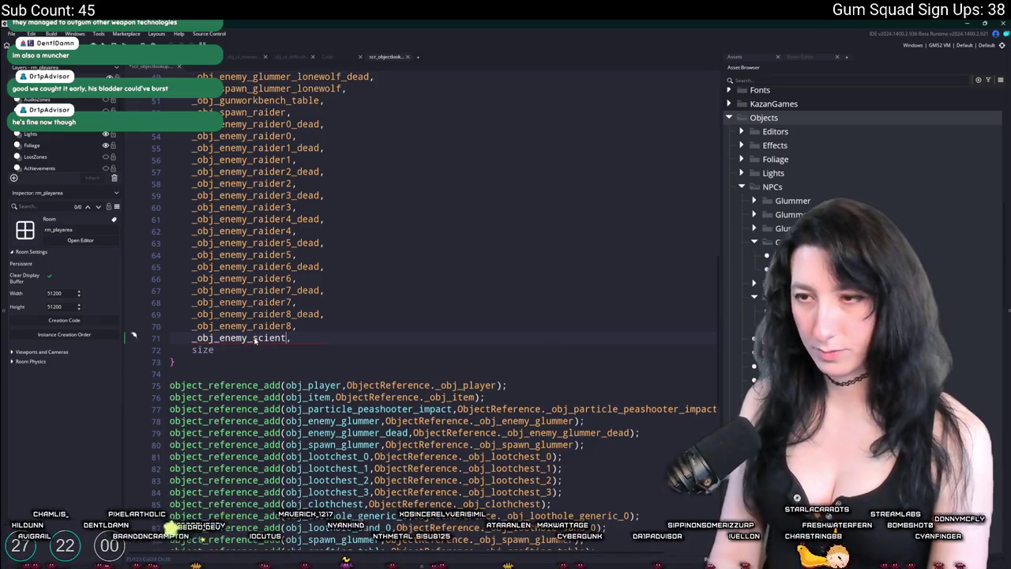
pyautogui.write('ist0')
pyautogui.hotkey('ctrl', 'd')
pyautogui.doubleClick(319, 314)
pyautogui.click(314, 349)
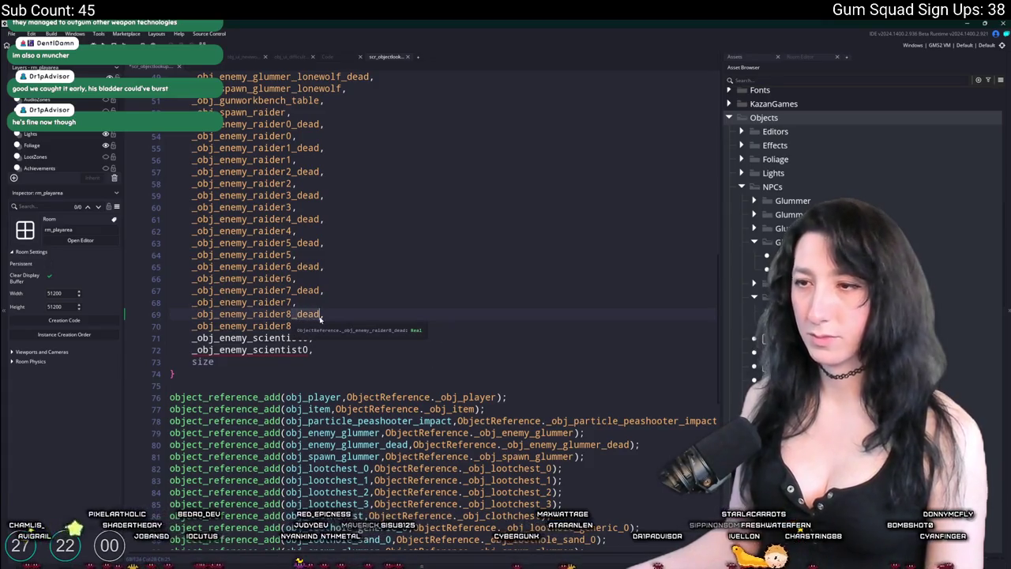
pyautogui.write('_dead')
# Add object_reference_add registrations for obj_enemy_scientist0 and obj_enemy_scientist0_dead.
pyautogui.scroll(-13, 355, 316)
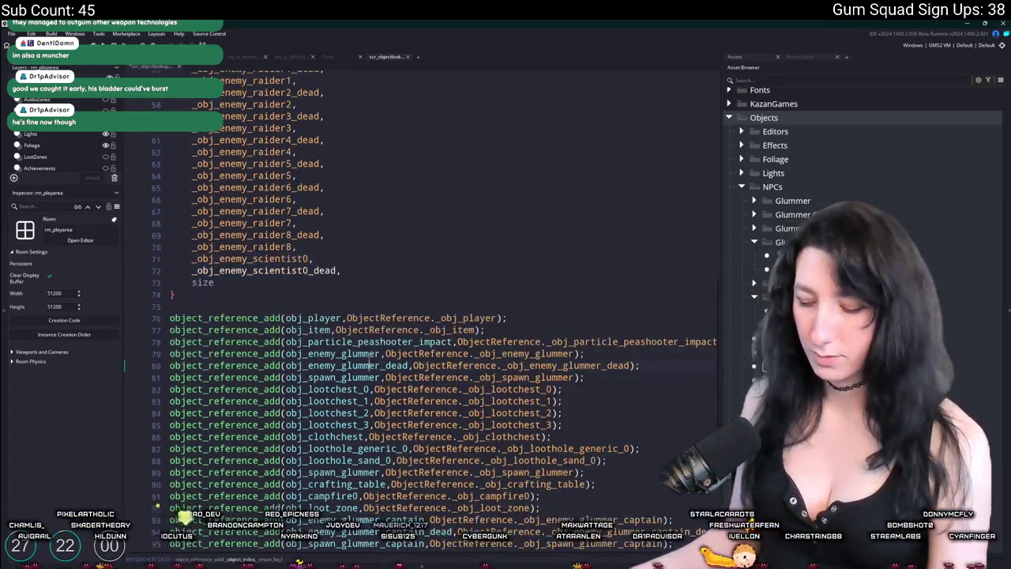
pyautogui.press('F12')
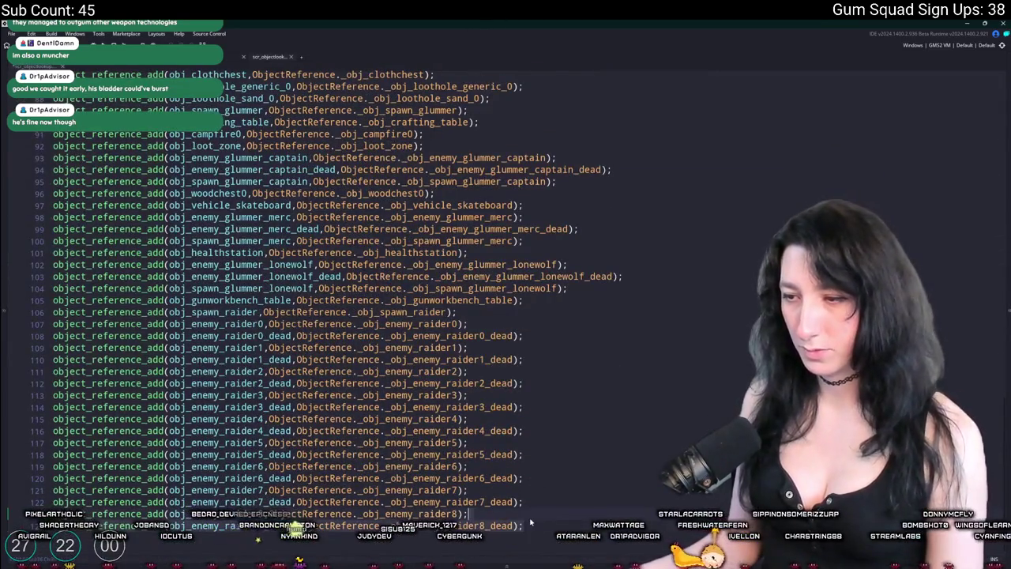
pyautogui.hotkey('ctrl', 'v')
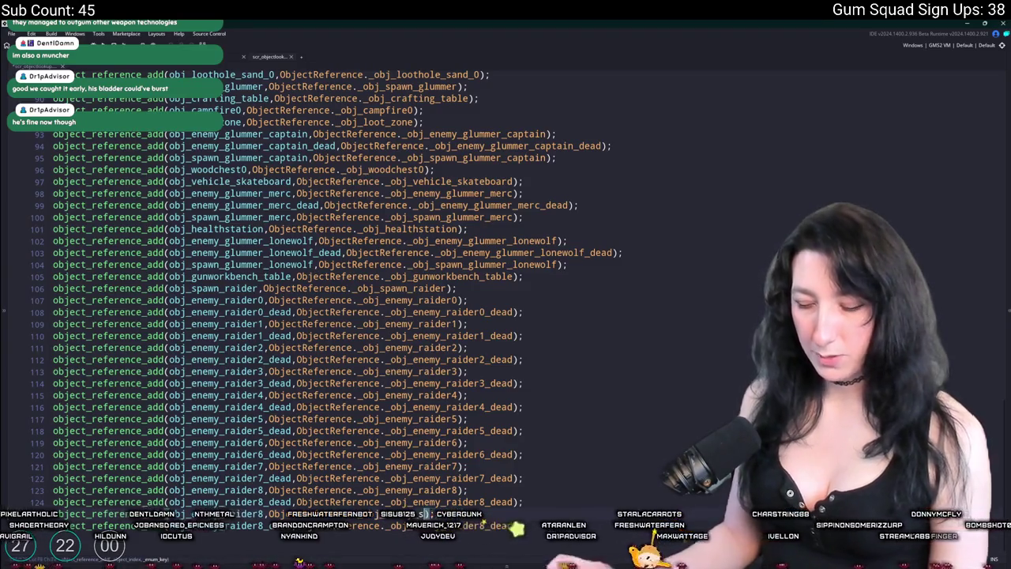
pyautogui.write('ci')
pyautogui.press('Escape')
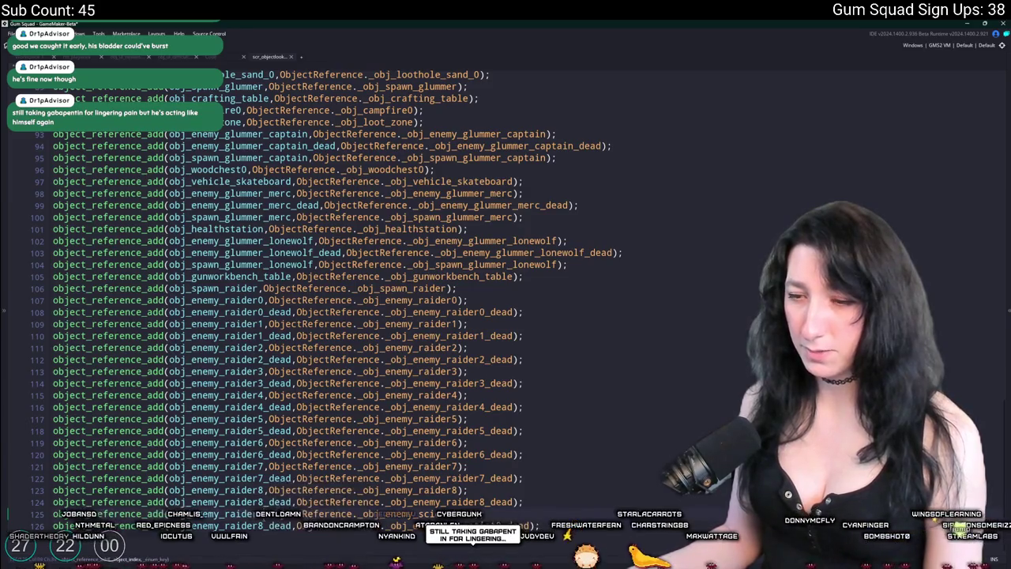
pyautogui.hotkey('ctrl', 'v')
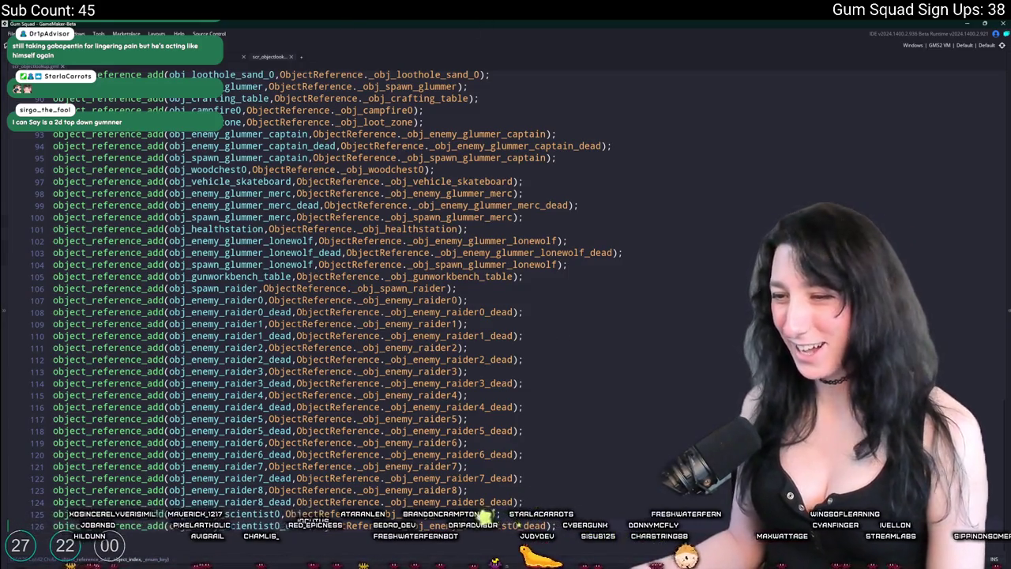
pyautogui.press('super')
# Launch Steam and open the Don't Sink store page from the library.
pyautogui.write('ste')
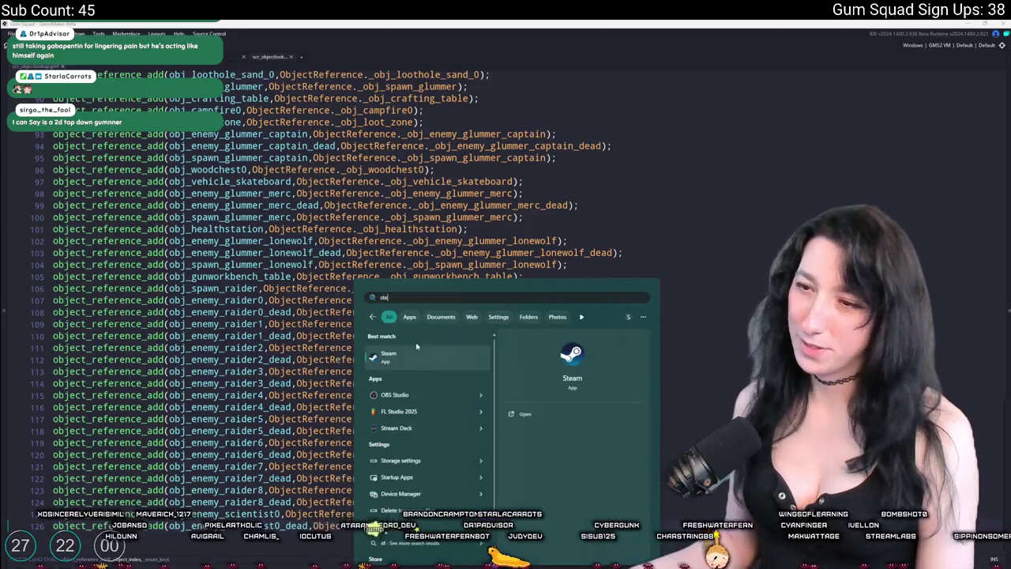
pyautogui.click(410, 361)
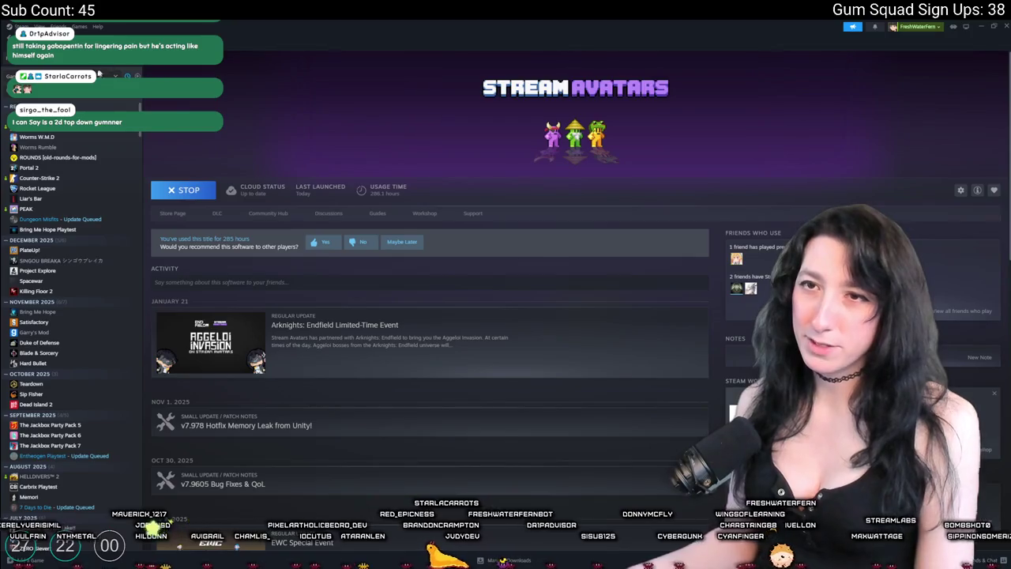
pyautogui.scroll(-15, 71, 316)
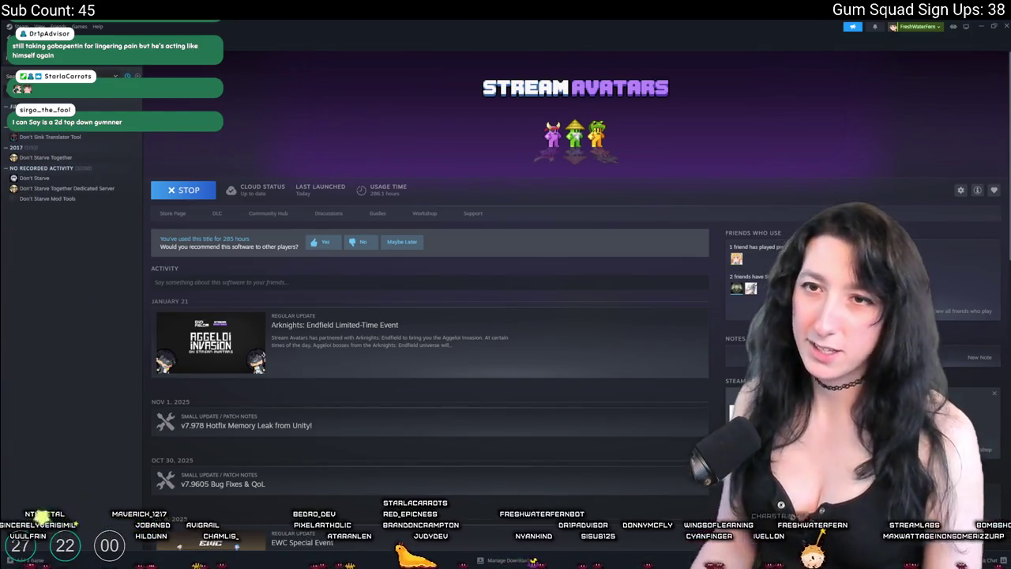
pyautogui.click(47, 127)
pyautogui.click(178, 218)
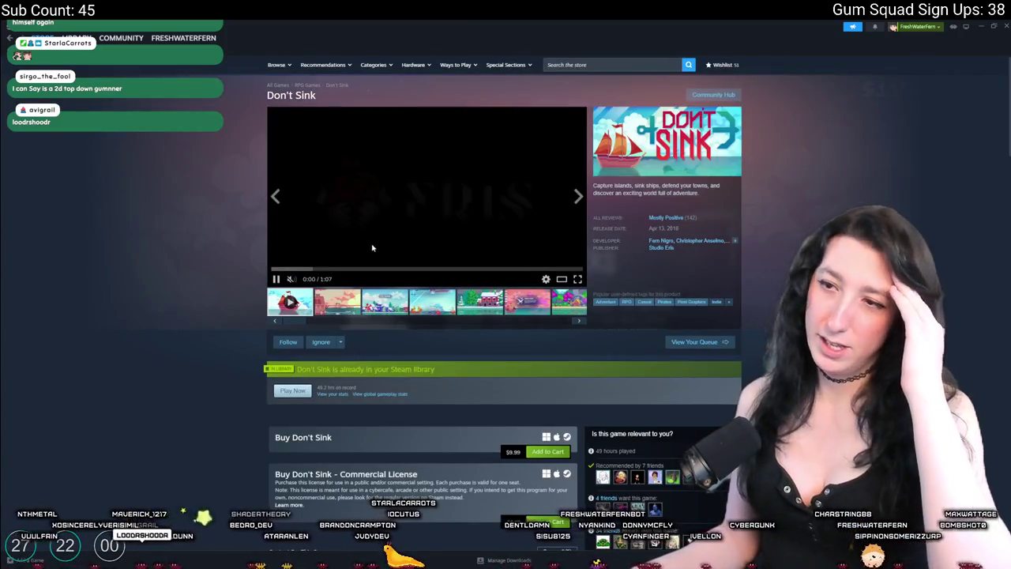
# Watch the Don't Sink trailer full screen from the gameplay part, then exit full screen.
pyautogui.click(368, 268)
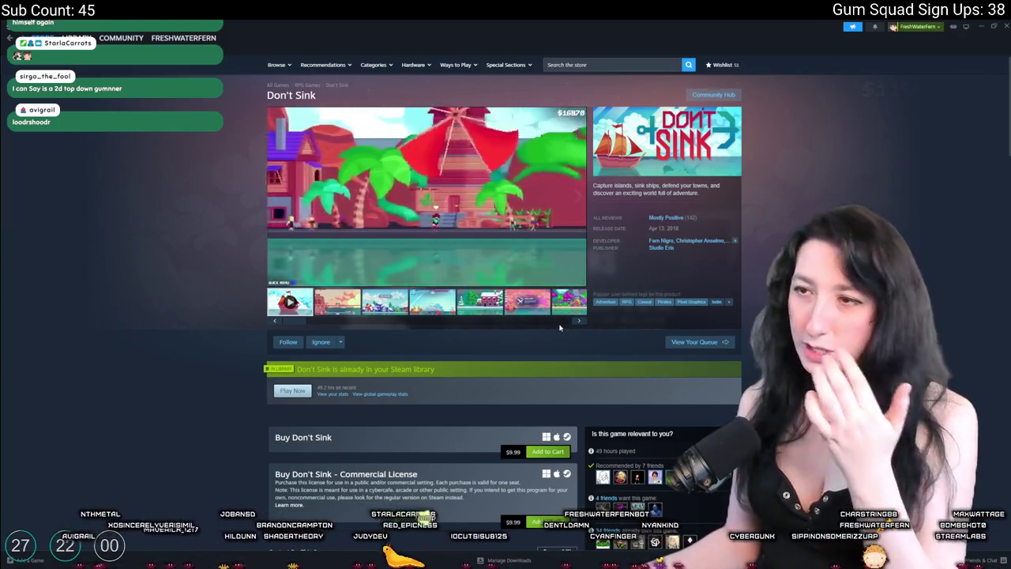
pyautogui.click(577, 279)
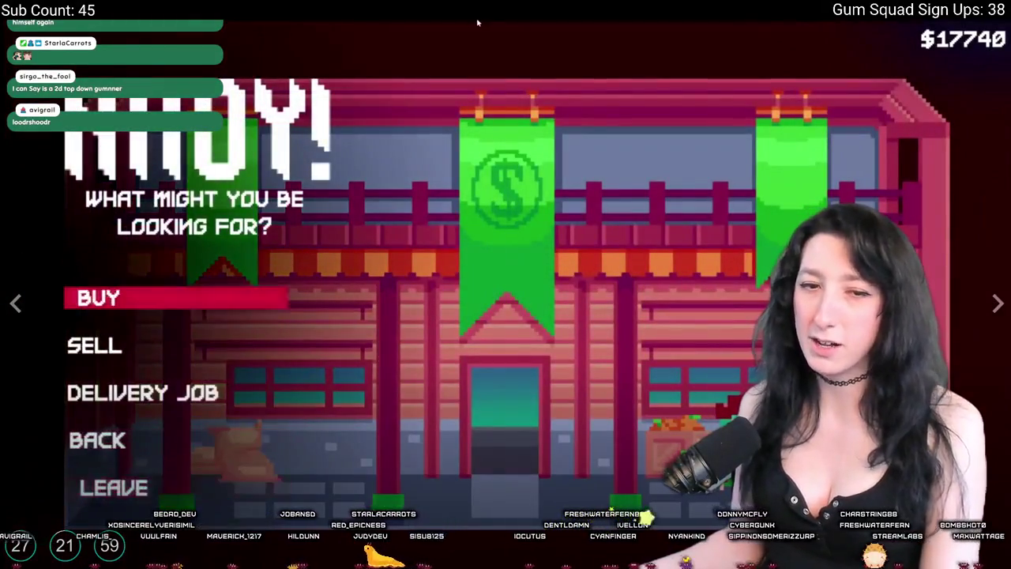
pyautogui.press('Escape')
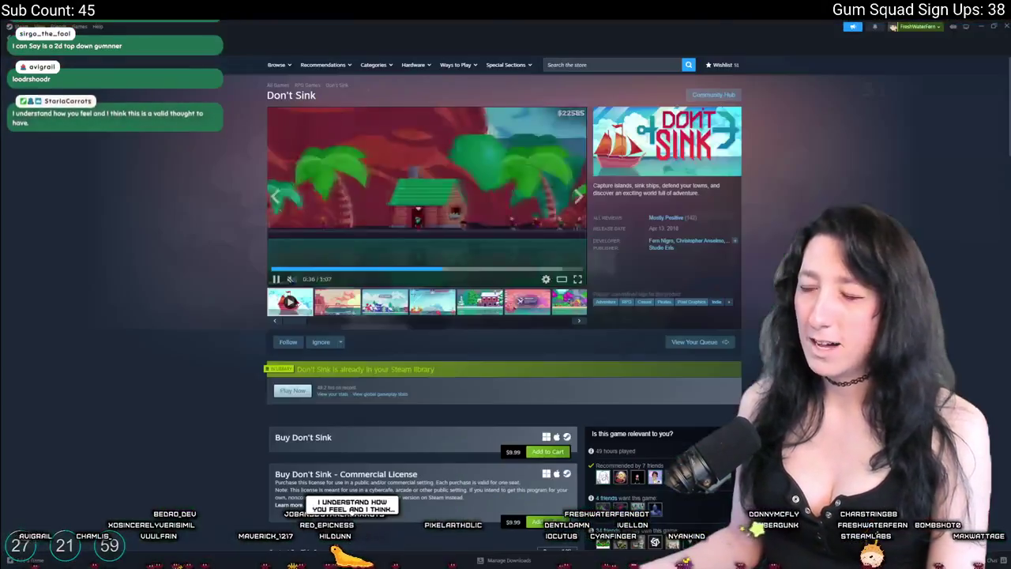
# Browse the developer's games and flip through Rock God Tycoon's screenshots in the media viewer.
pyautogui.click(661, 240)
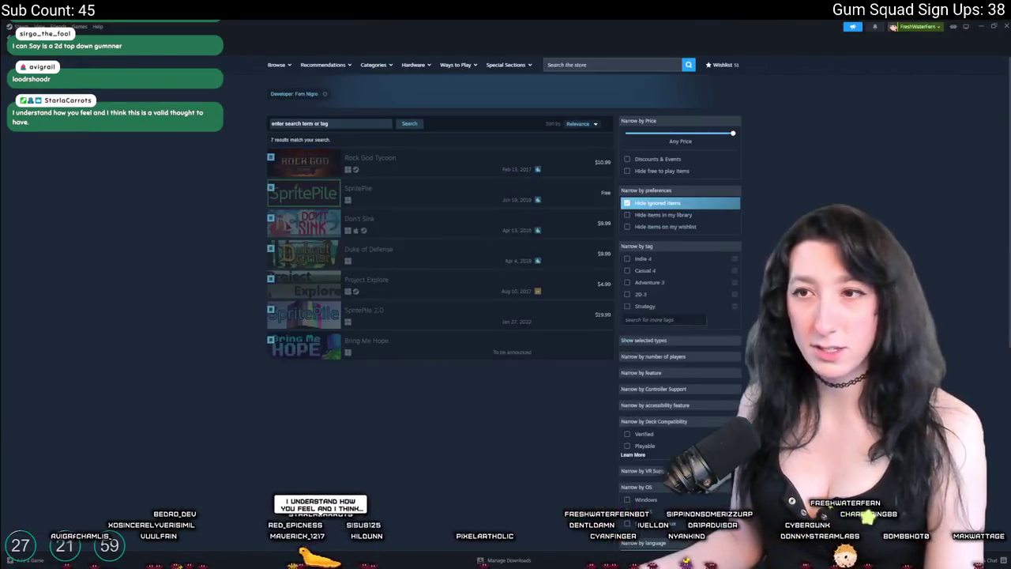
pyautogui.click(462, 170)
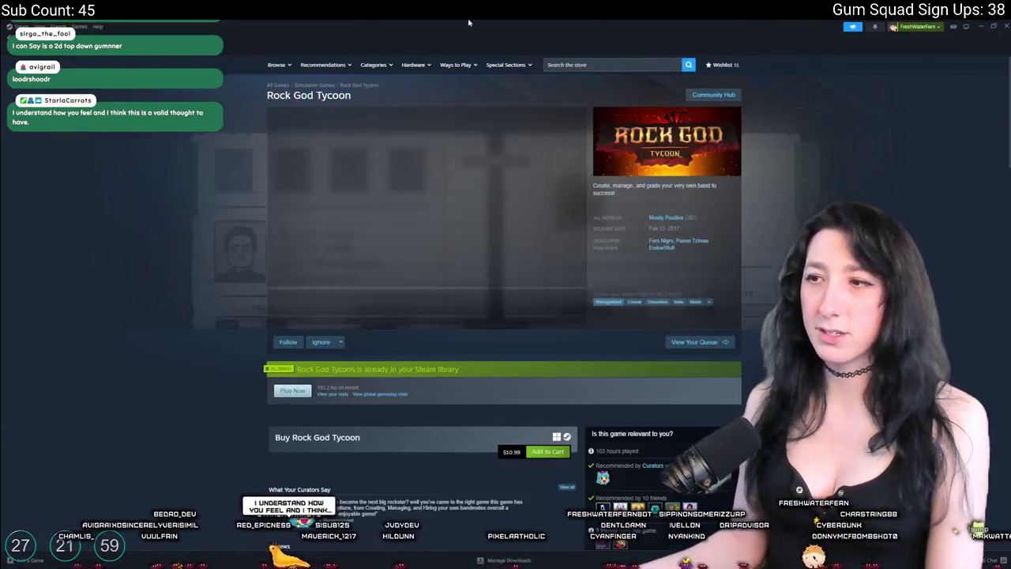
pyautogui.click(444, 303)
pyautogui.click(447, 250)
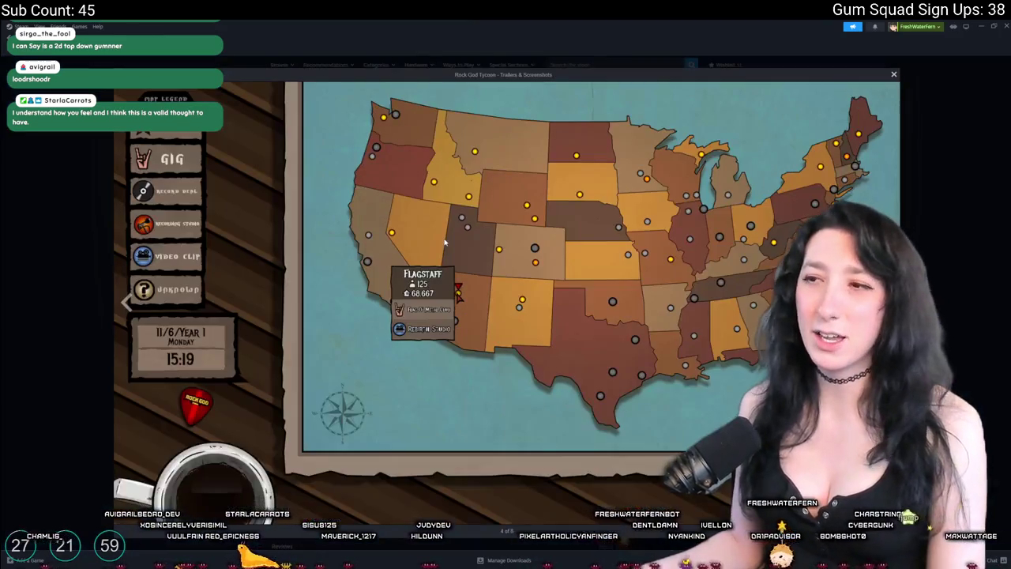
pyautogui.click(444, 242)
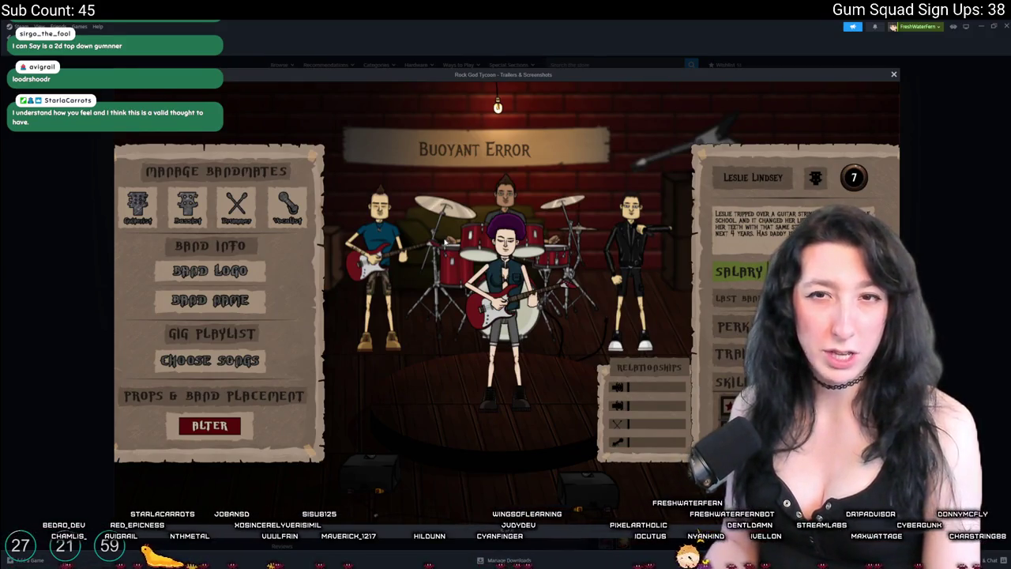
pyautogui.click(445, 242)
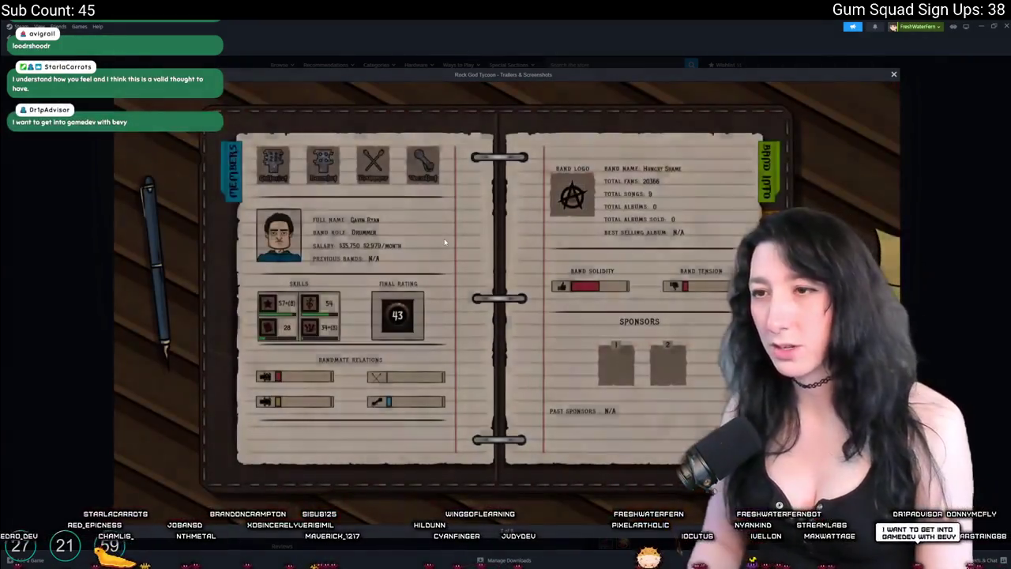
pyautogui.click(445, 243)
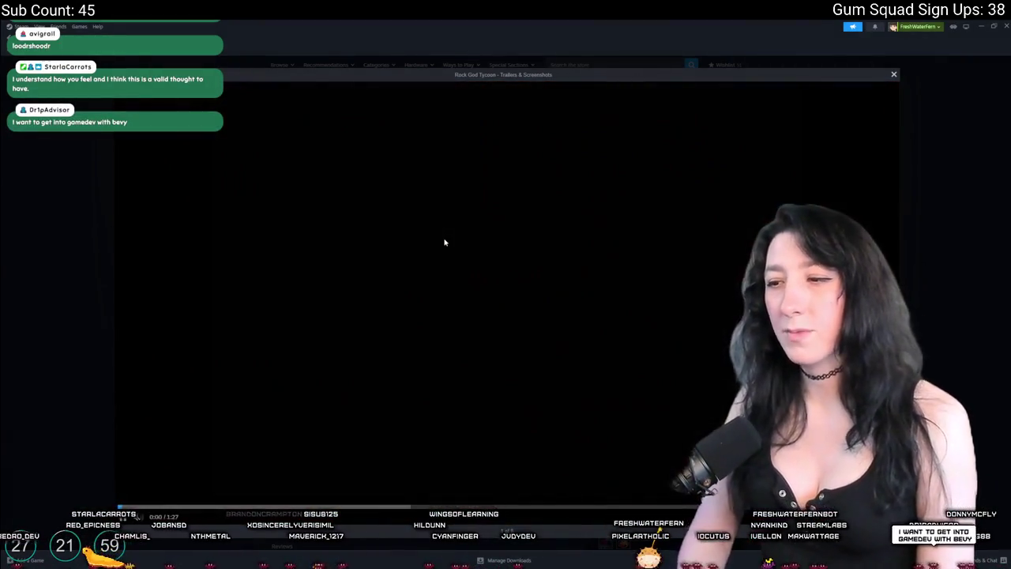
pyautogui.press('Escape')
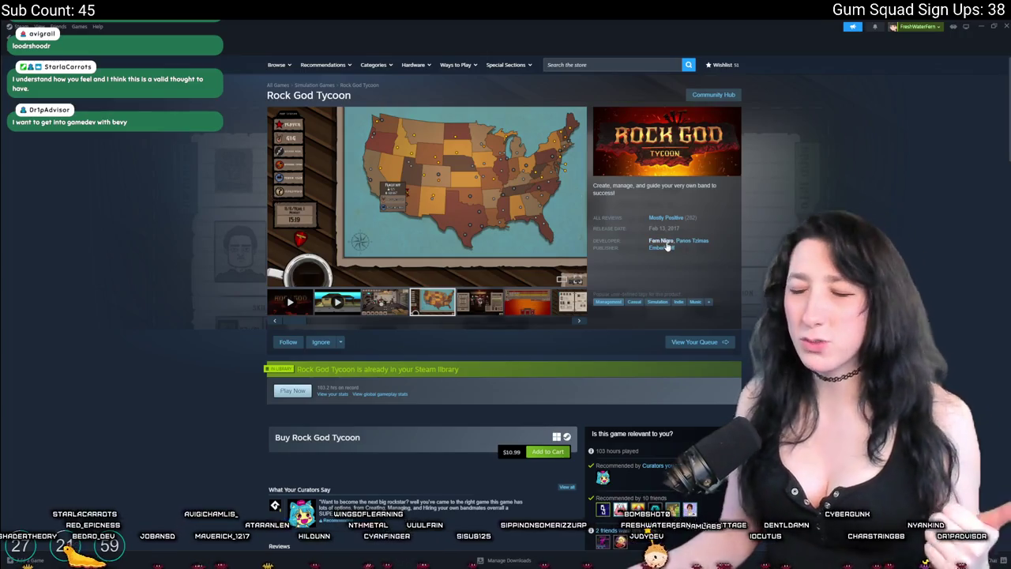
# From the developer's list of seven games, open the Duke of Defense store page.
pyautogui.click(663, 247)
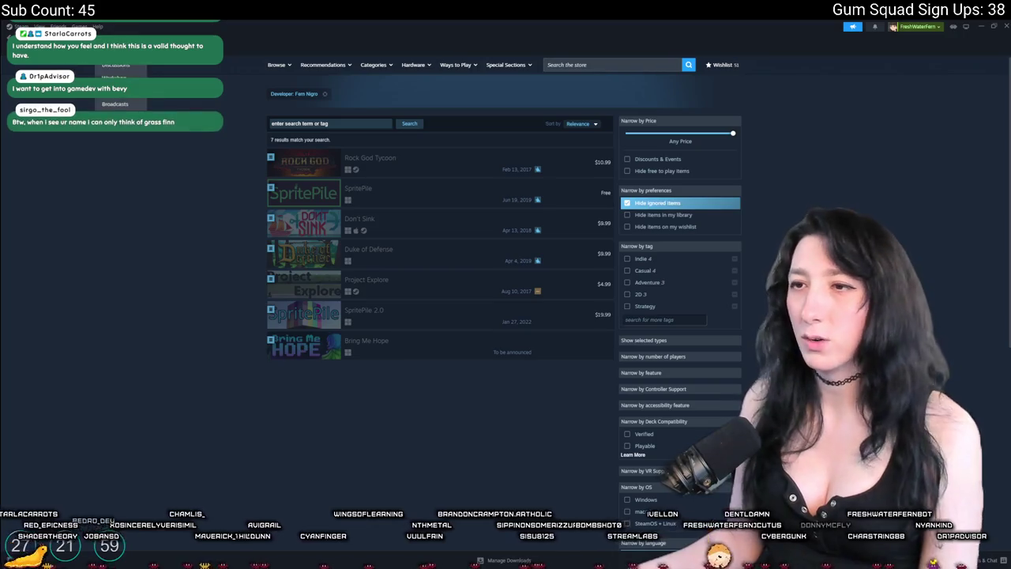
pyautogui.moveTo(291, 356)
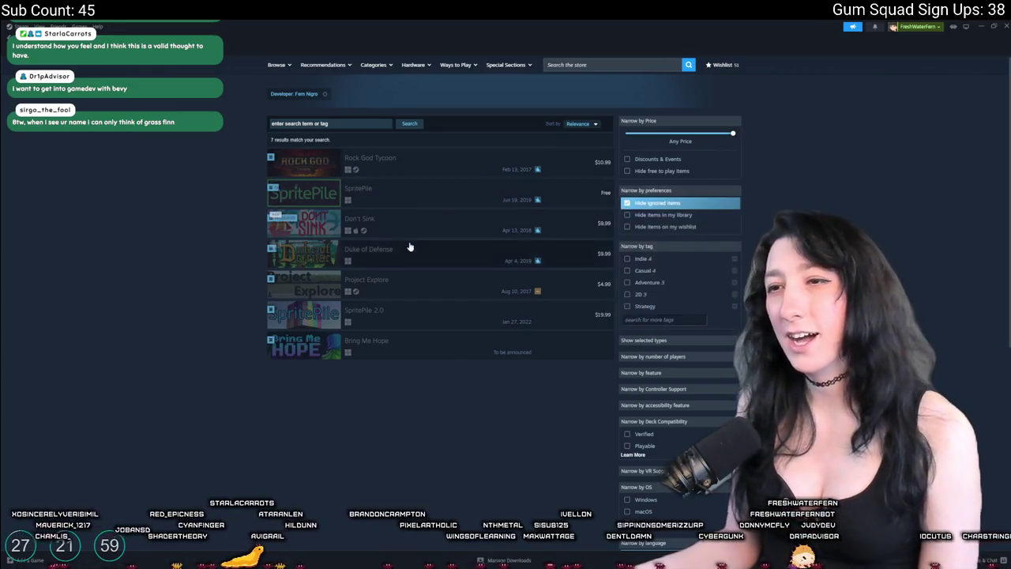
pyautogui.click(399, 255)
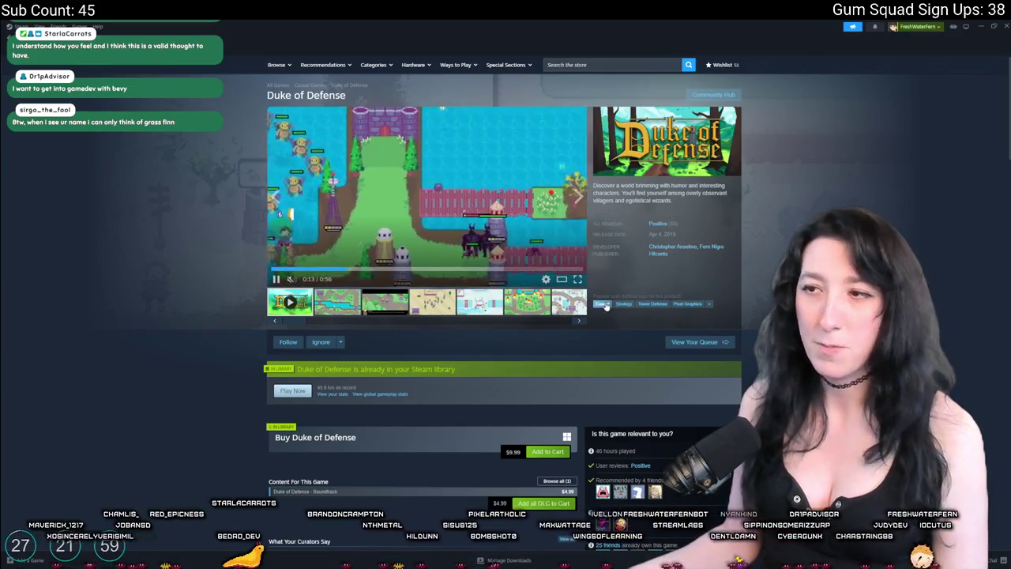
# Watch the Duke of Defense trailer fullscreen, open the developer's game list, then minimize Steam.
pyautogui.click(575, 282)
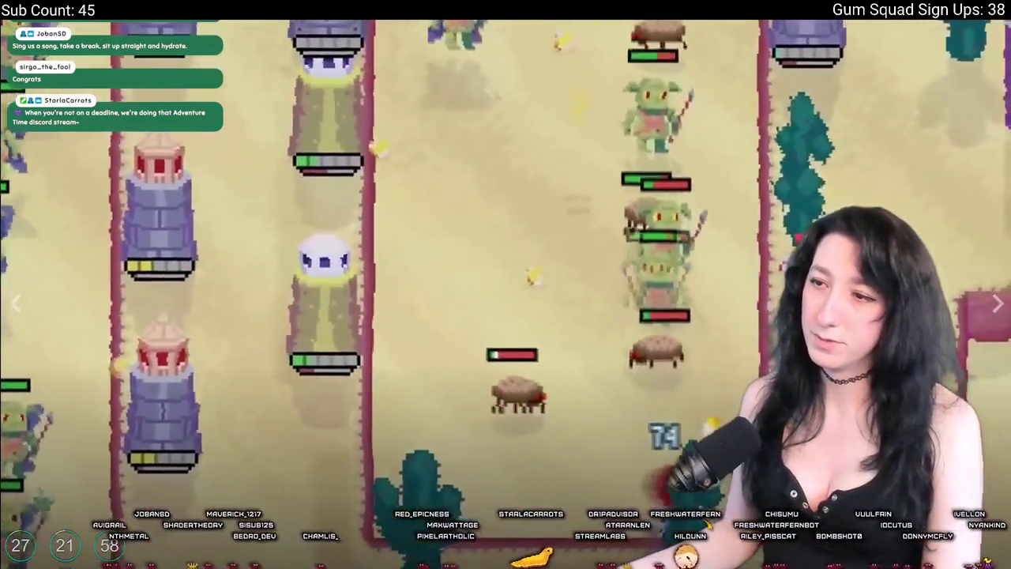
pyautogui.press('Escape')
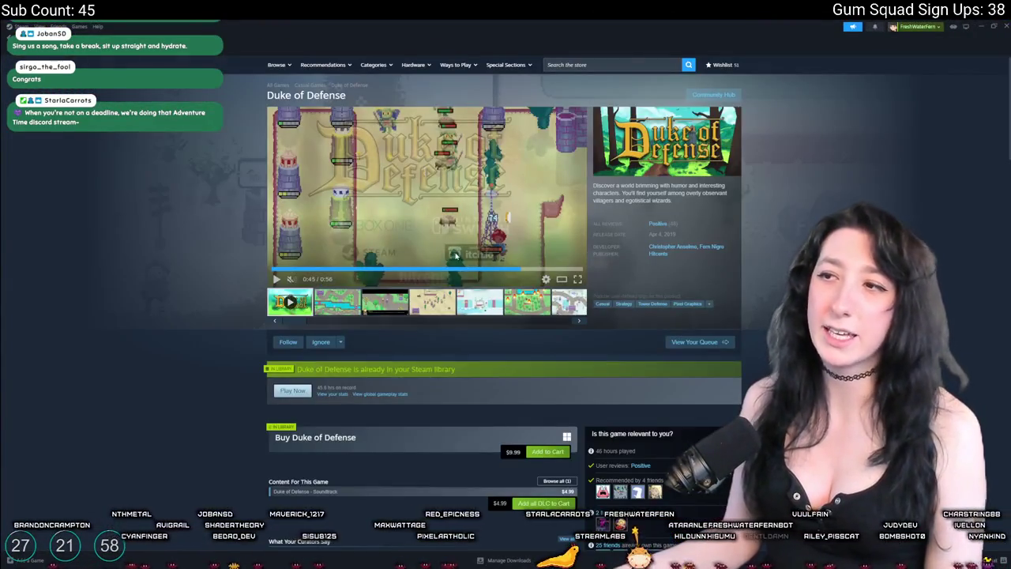
pyautogui.click(715, 247)
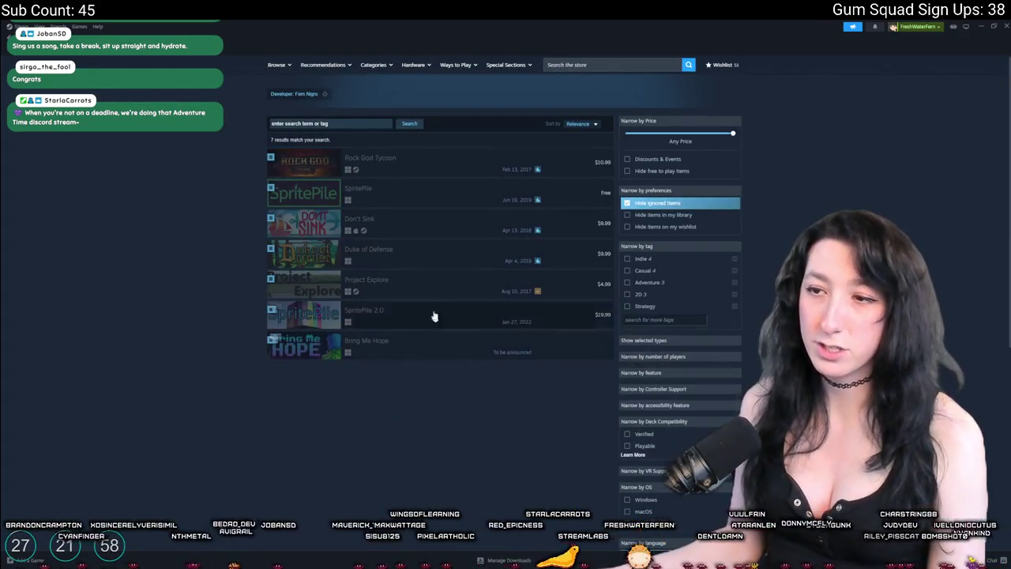
pyautogui.click(1005, 26)
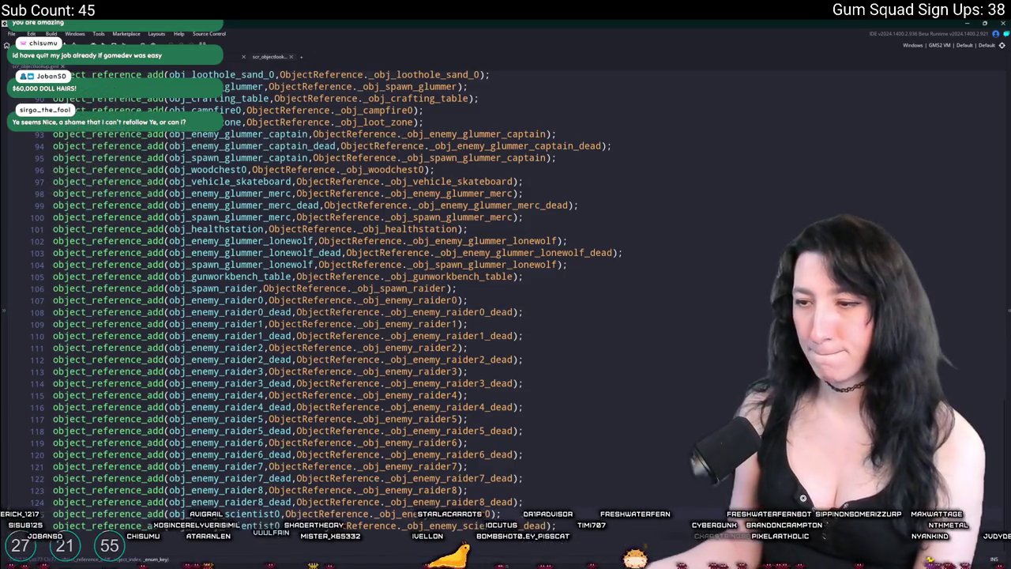
# Close the object lookup tab and reopen scr_objectlookup through the Ctrl+T asset search.
pyautogui.scroll(10, 525, 503)
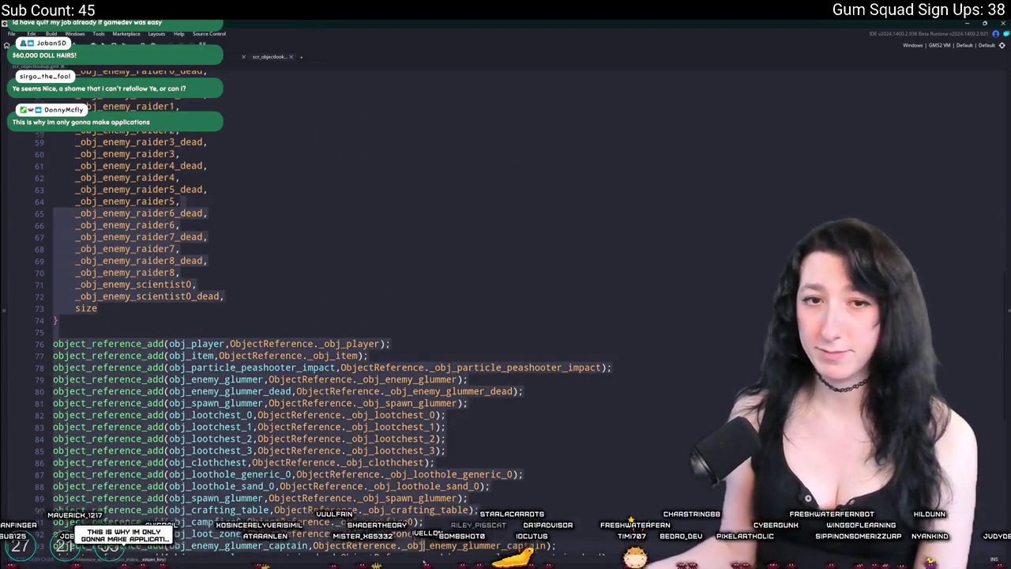
pyautogui.scroll(-11, 548, 478)
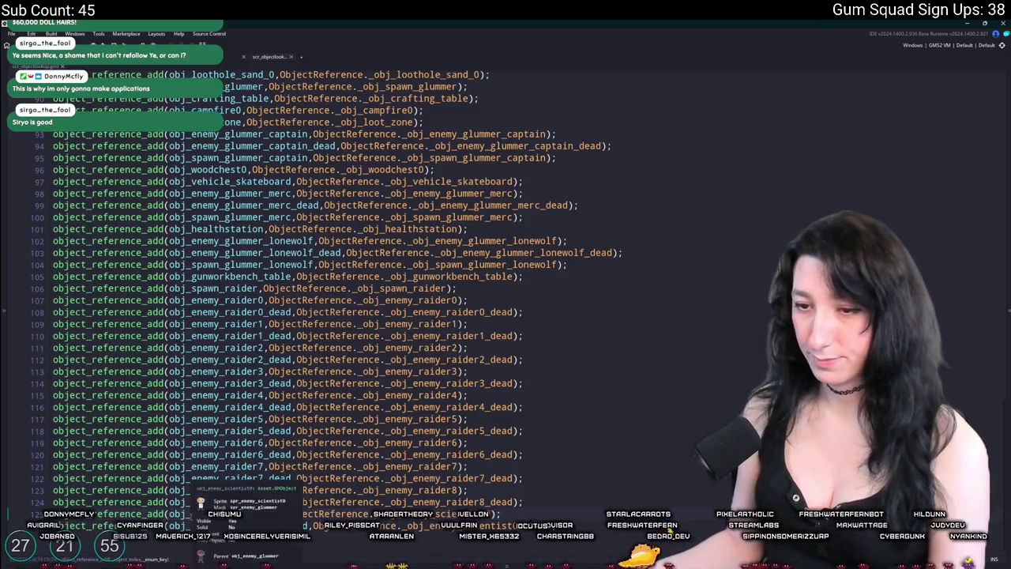
pyautogui.middleClick(279, 56)
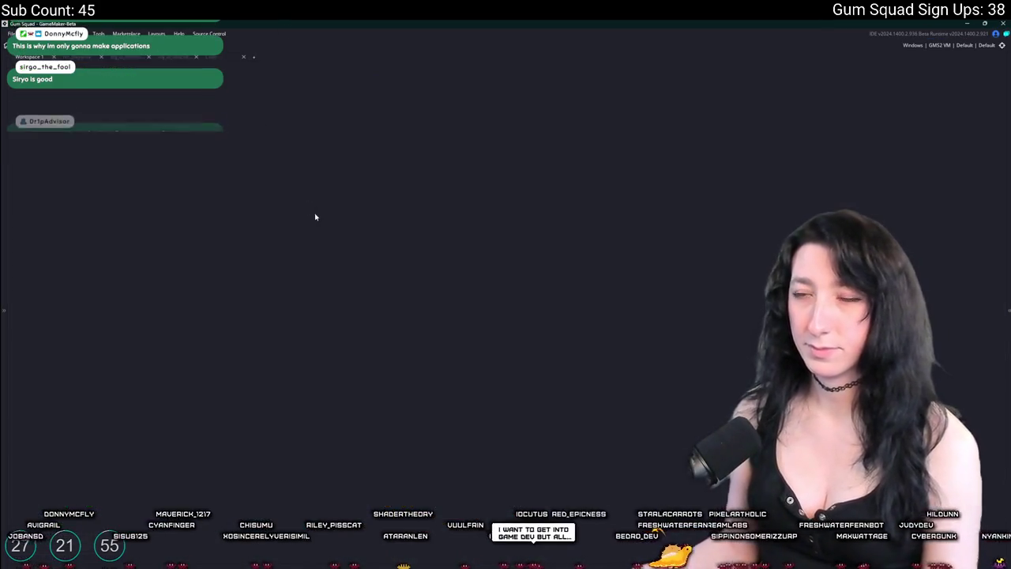
pyautogui.click(231, 57)
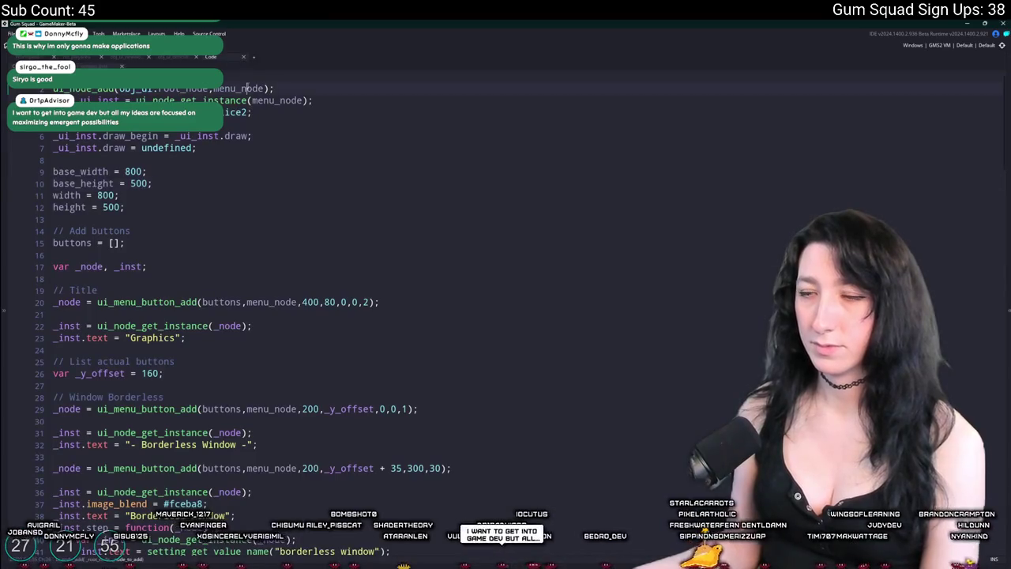
pyautogui.hotkey('ctrl', 't')
pyautogui.write('reference')
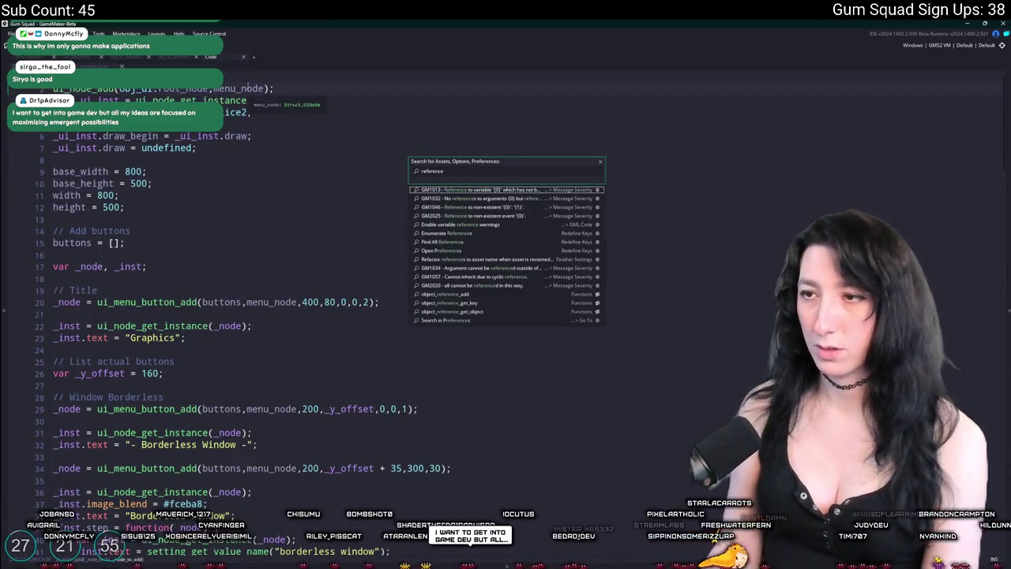
pyautogui.click(503, 300)
# Duplicate the _obj_spawn_raider enum line and insert it right after _obj_enemy_raider8.
pyautogui.scroll(-15, 264, 178)
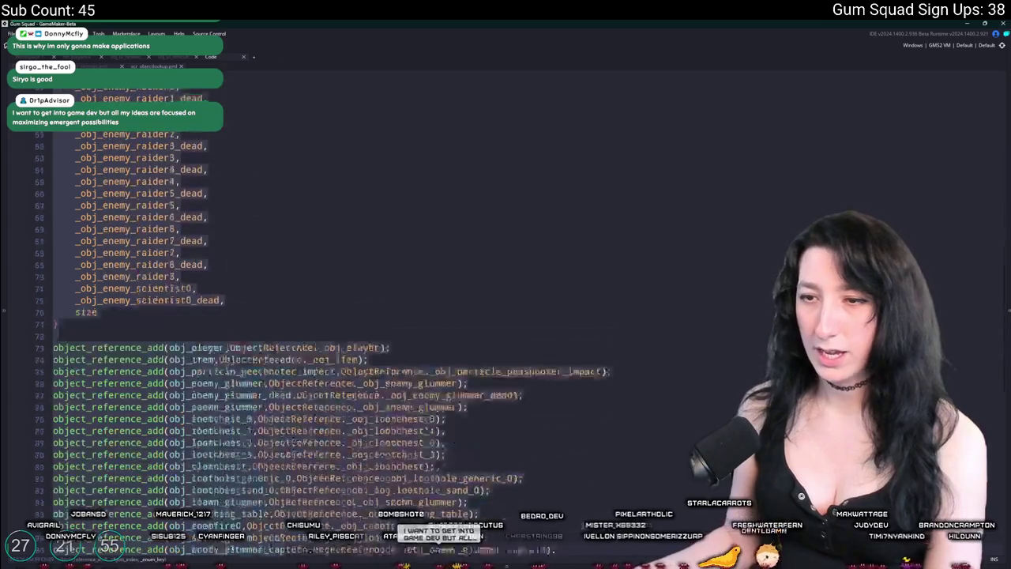
pyautogui.scroll(7, 265, 178)
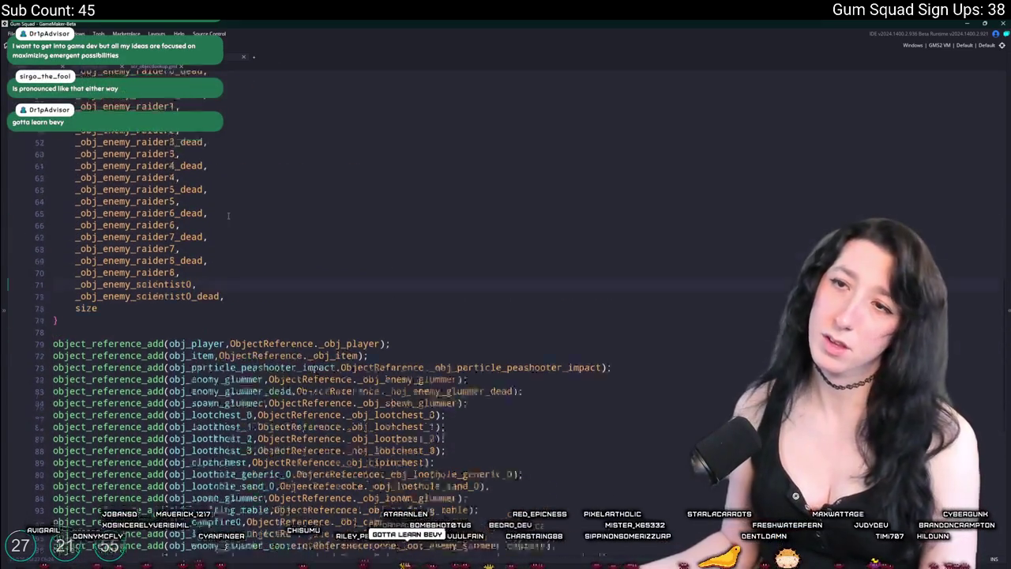
pyautogui.click(176, 221)
pyautogui.click(170, 233)
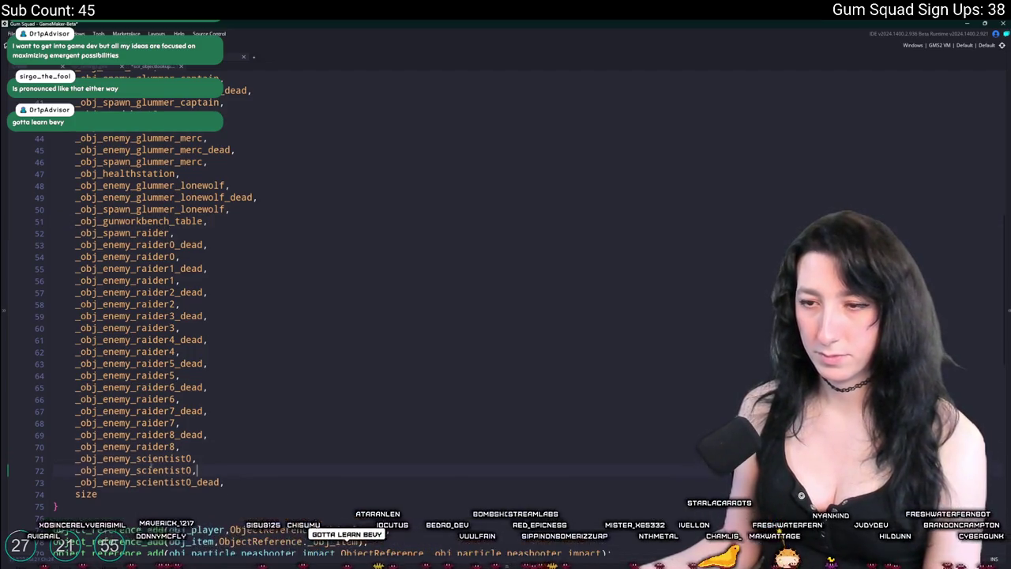
pyautogui.press('Return')
pyautogui.hotkey('ctrl', 'v')
pyautogui.scroll(-3, 272, 100)
pyautogui.scroll(-1, 229, 202)
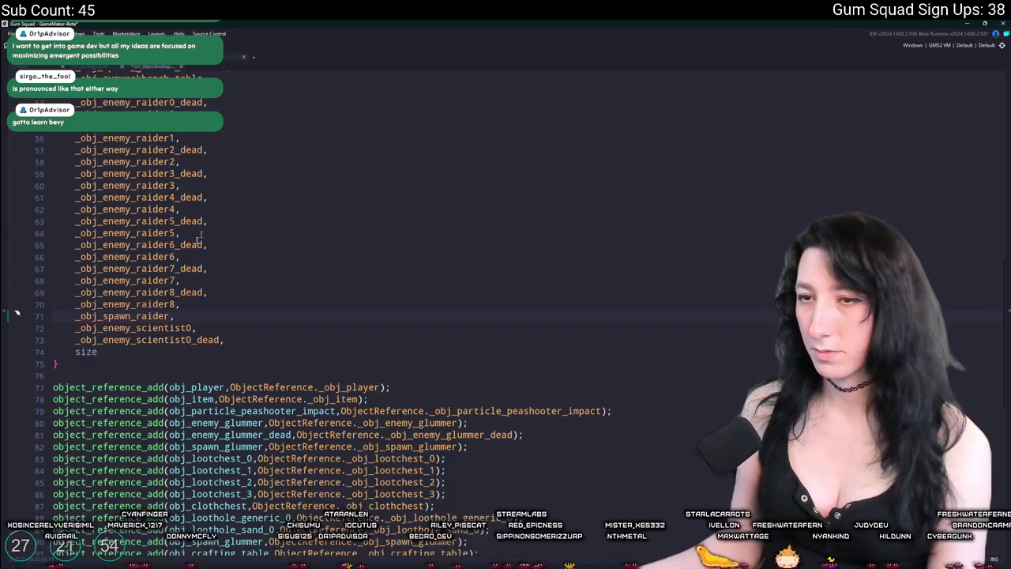
# Replace 'raider' with 'scientist' in the new enum line, making it _obj_spawn_scientist.
pyautogui.doubleClick(150, 316)
pyautogui.write('scientist')
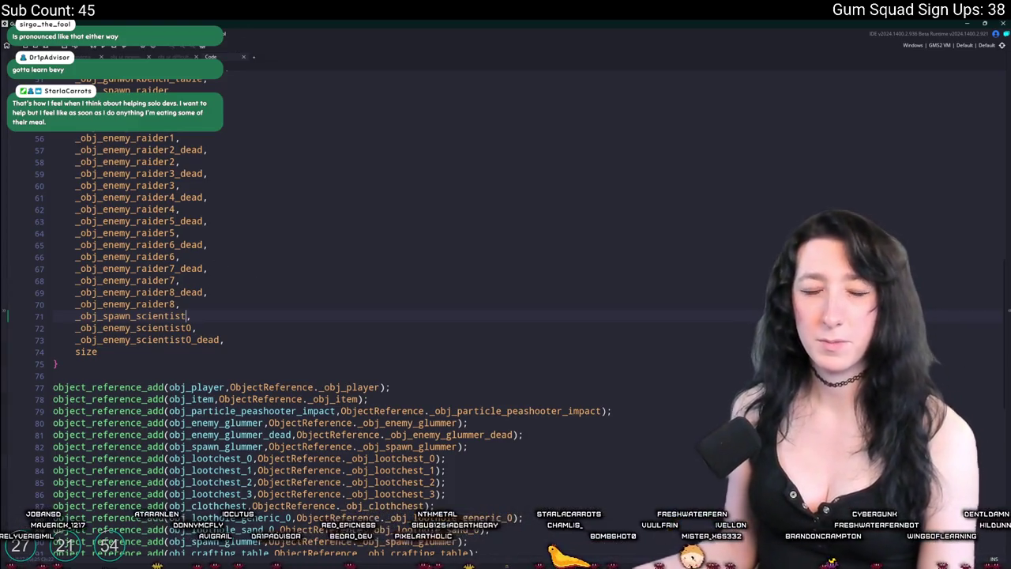
pyautogui.click(53, 375)
pyautogui.scroll(-3, 300, 323)
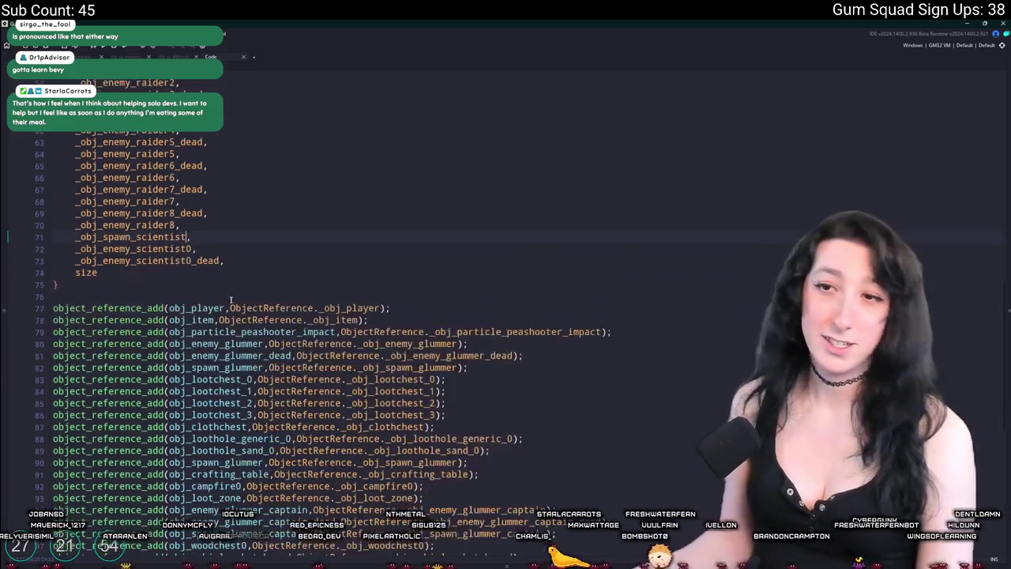
pyautogui.scroll(-10, 316, 316)
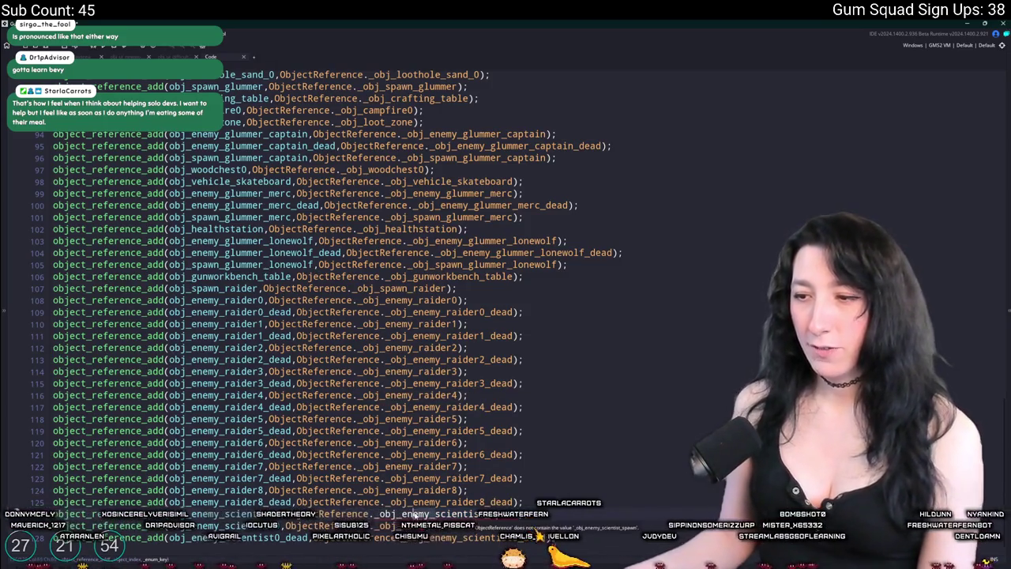
# Make line 126 register obj_spawn_scientist as ObjectReference._obj_spawn_scientist, then search assets for 'spawn'.
pyautogui.write('spawn')
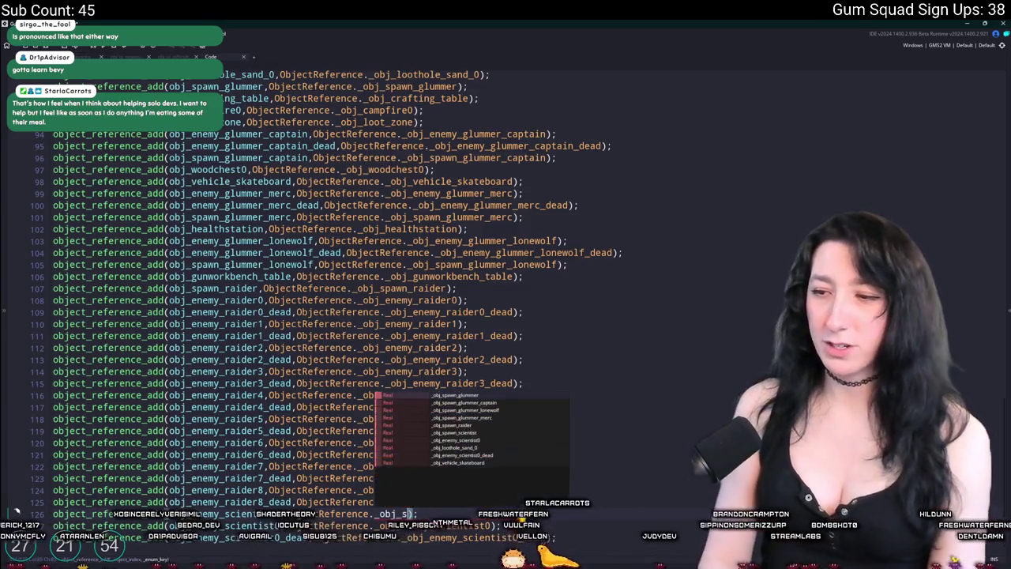
pyautogui.press('Down')
pyautogui.press('Down')
pyautogui.press('Down')
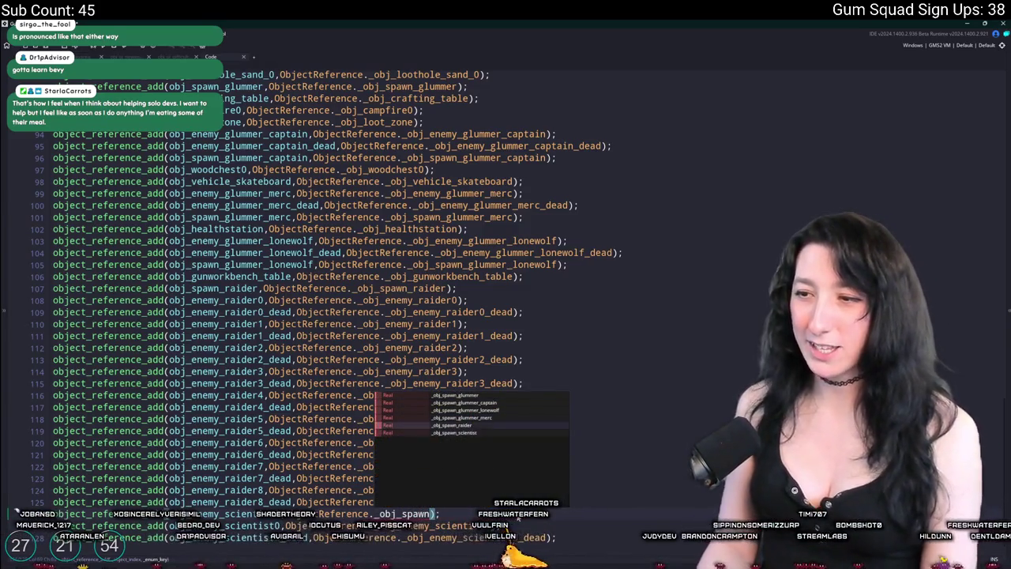
pyautogui.press('Return')
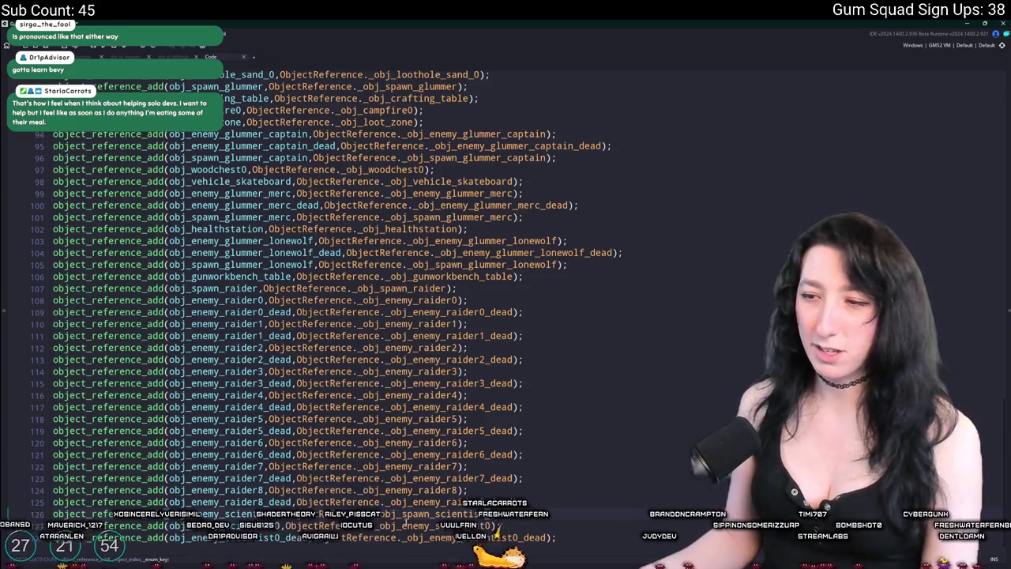
pyautogui.write('obj_spawn_scientist')
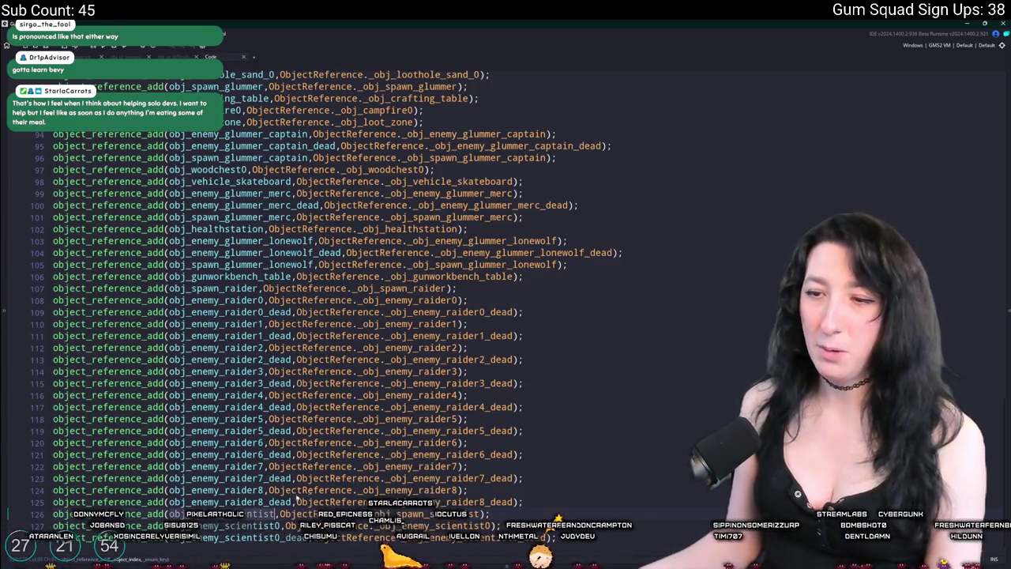
pyautogui.click(1007, 276)
pyautogui.write('spawn')
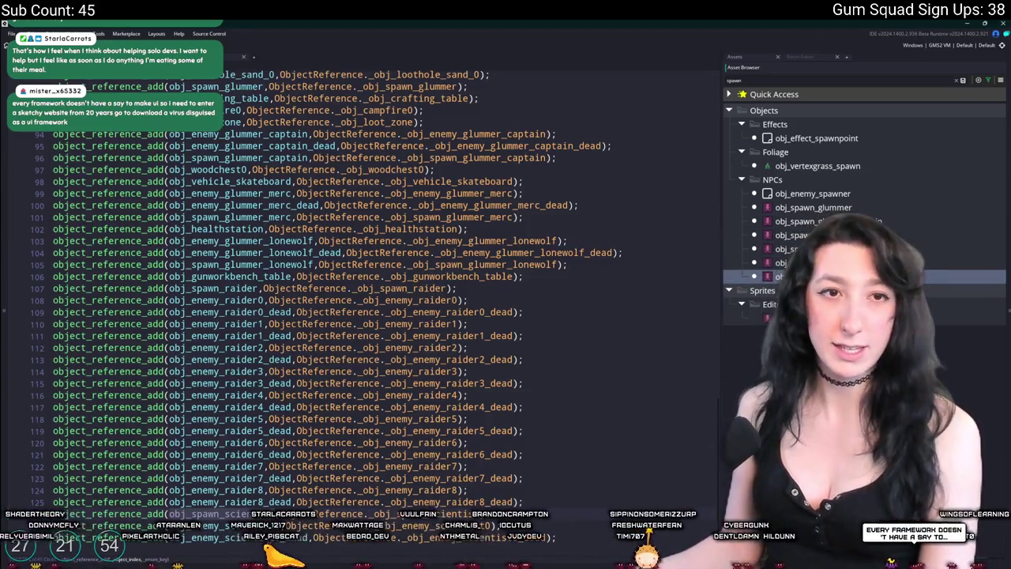
# Open obj_spawn_scientist and obj_spawn_raider from the asset list, viewing the variable definitions.
pyautogui.doubleClick(789, 275)
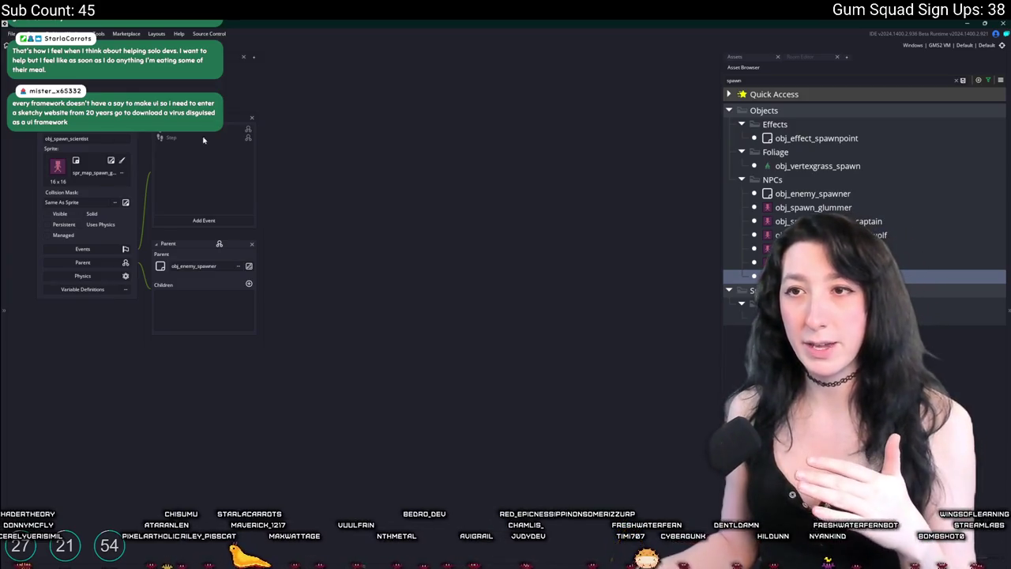
pyautogui.click(83, 289)
pyautogui.doubleClick(790, 262)
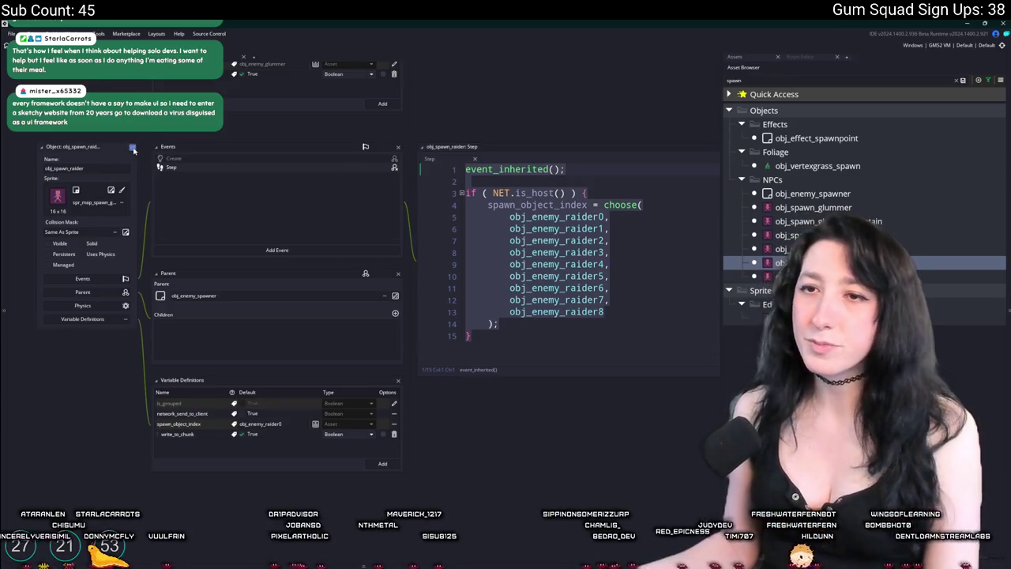
pyautogui.scroll(5, 293, 147)
# Override the inherited Step event so choose() picks obj_enemy_scientist0 instead of the raiders.
pyautogui.rightClick(289, 103)
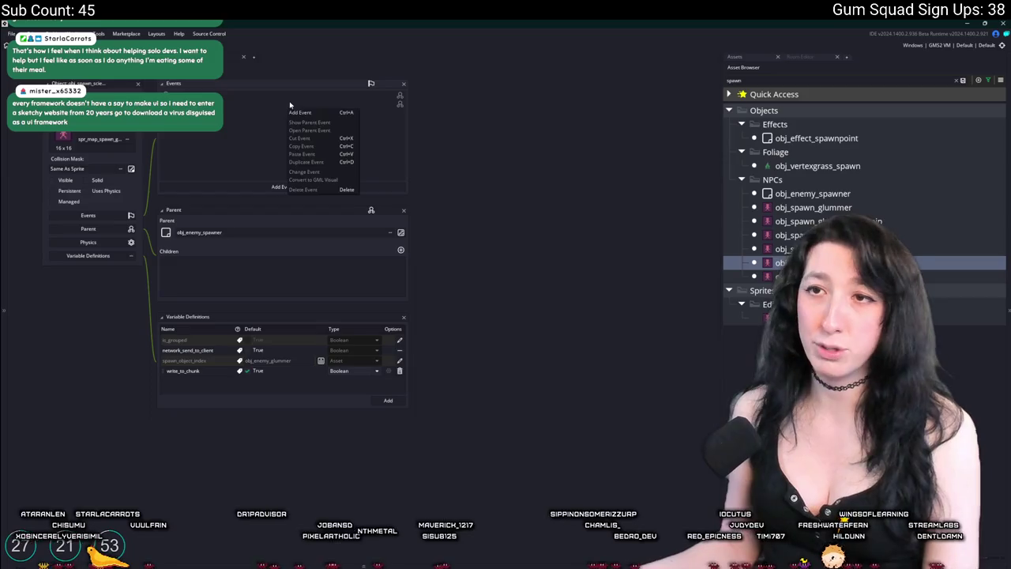
pyautogui.click(333, 122)
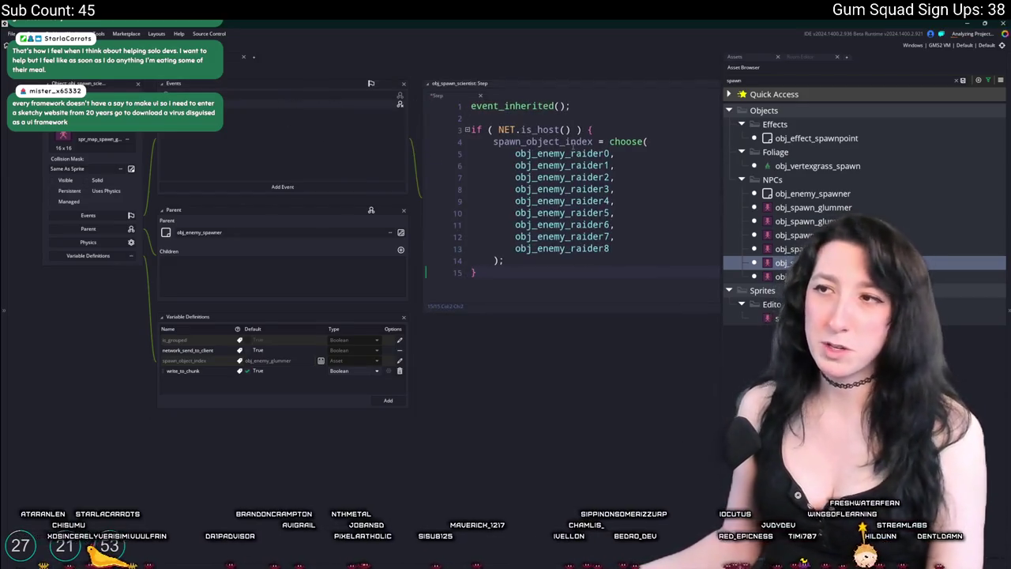
pyautogui.moveTo(546, 261)
pyautogui.mouseDown()
pyautogui.moveTo(505, 202)
pyautogui.moveTo(508, 177)
pyautogui.moveTo(451, 166)
pyautogui.mouseUp()
pyautogui.write('obj_enemy_sc')
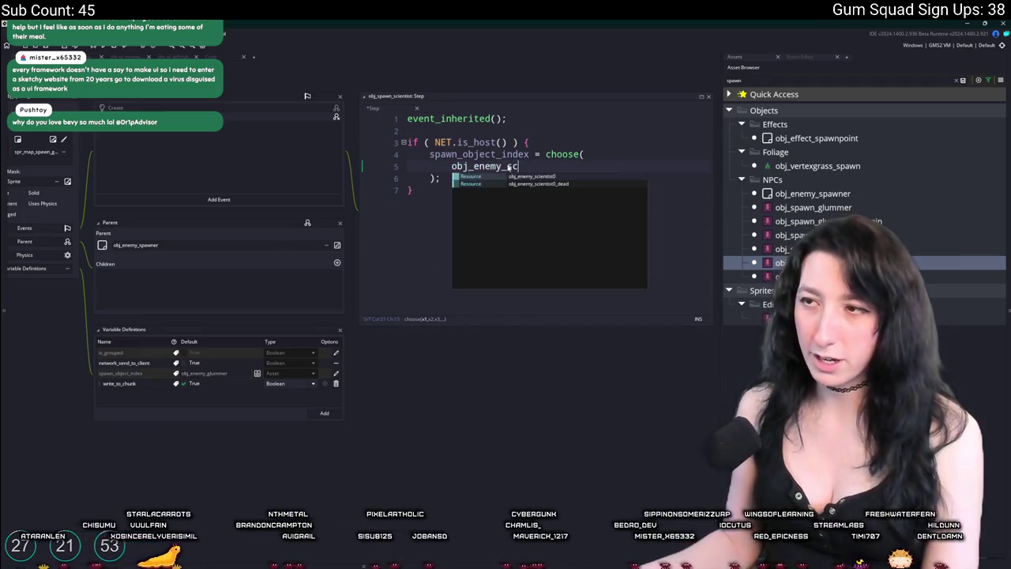
pyautogui.press('Return')
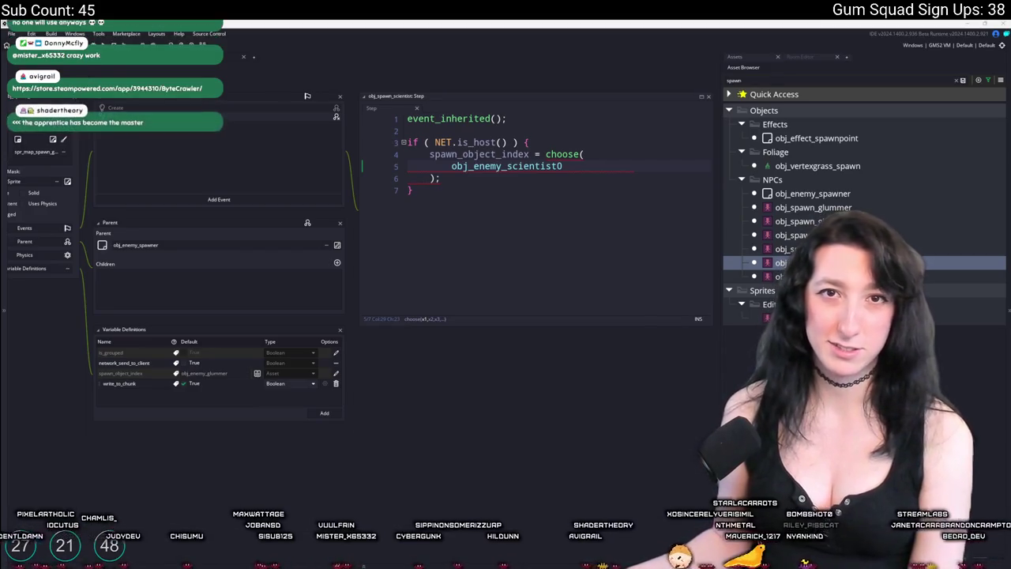
pyautogui.hotkey('alt', 'Tab')
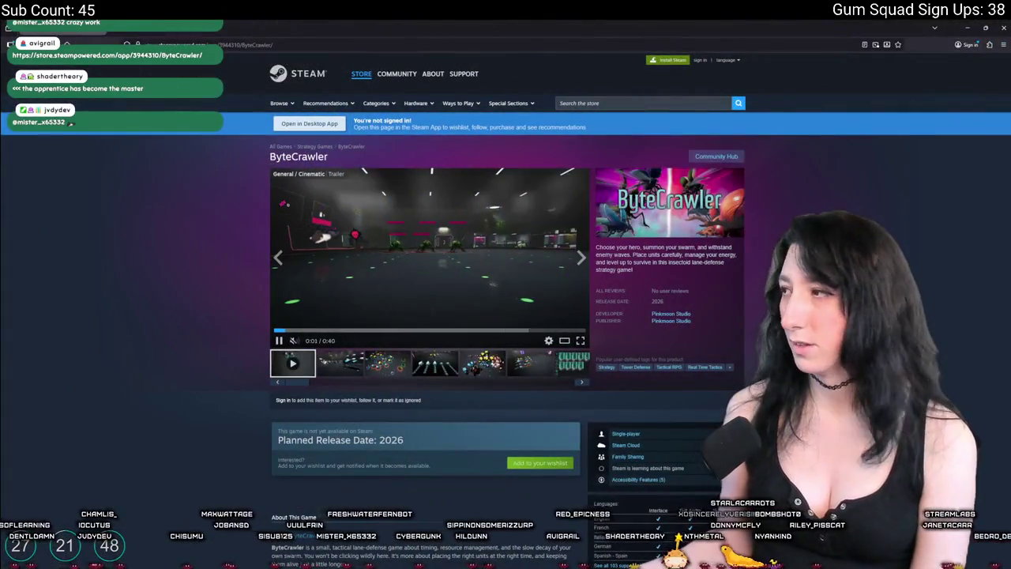
# Unmute and rewind the ByteCrawler trailer, then check the Pinkmoon Studio publisher and developer pages.
pyautogui.click(320, 340)
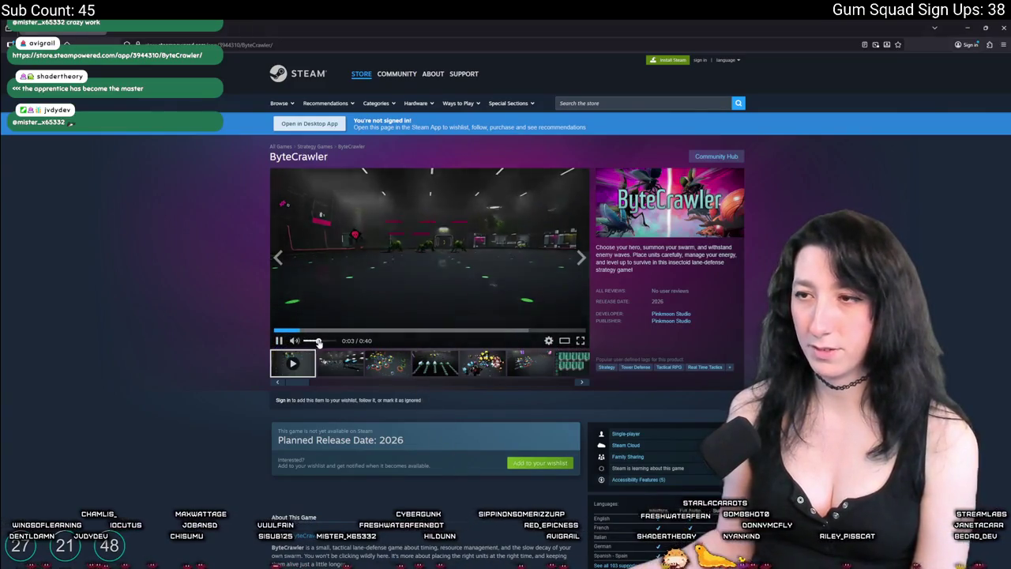
pyautogui.click(276, 333)
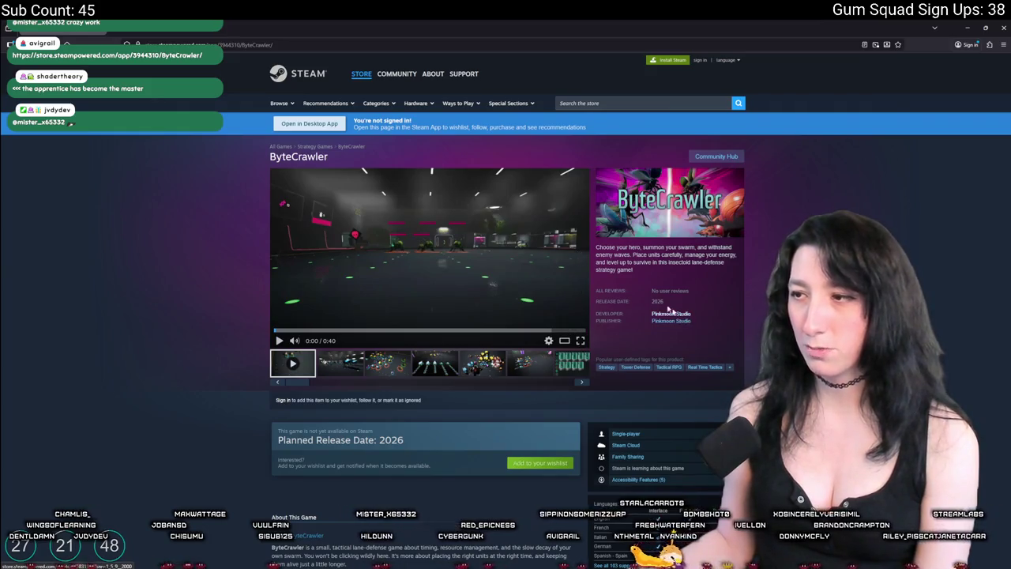
pyautogui.click(683, 321)
pyautogui.hotkey('alt', 'Left')
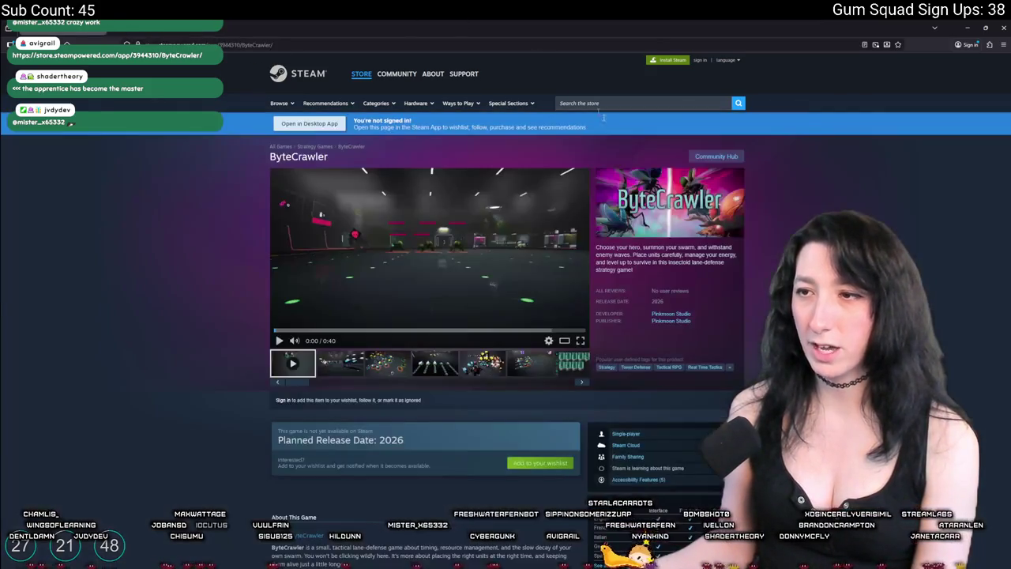
pyautogui.click(663, 314)
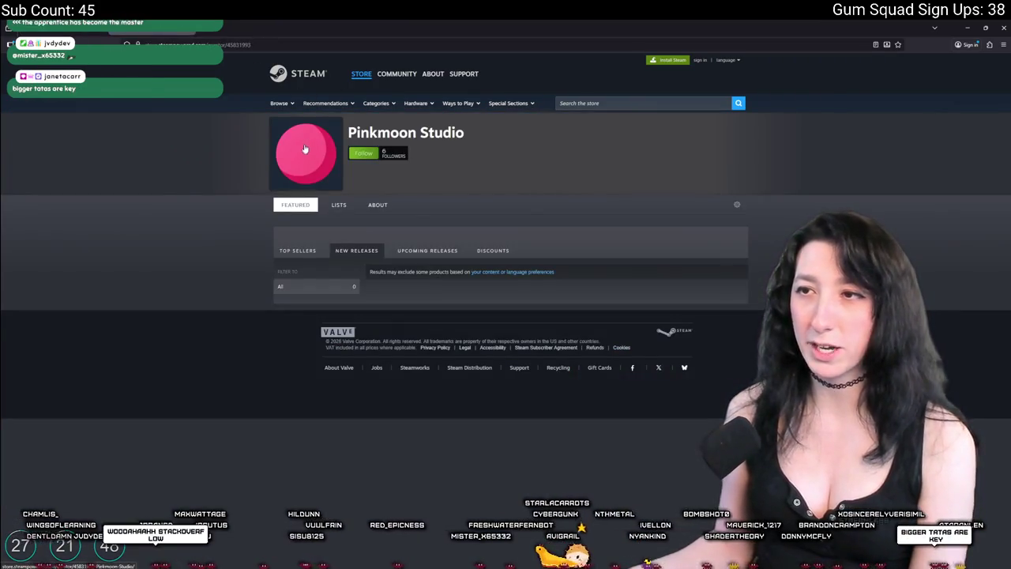
pyautogui.hotkey('alt', 'Left')
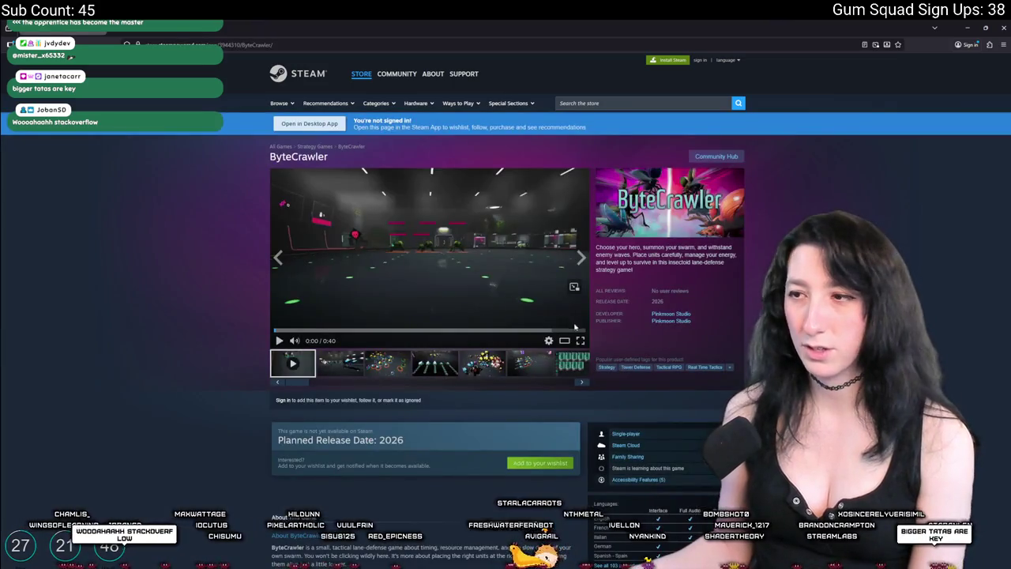
# Watch the ByteCrawler trailer fullscreen, then zoom the store page in with Ctrl+Plus.
pyautogui.click(579, 340)
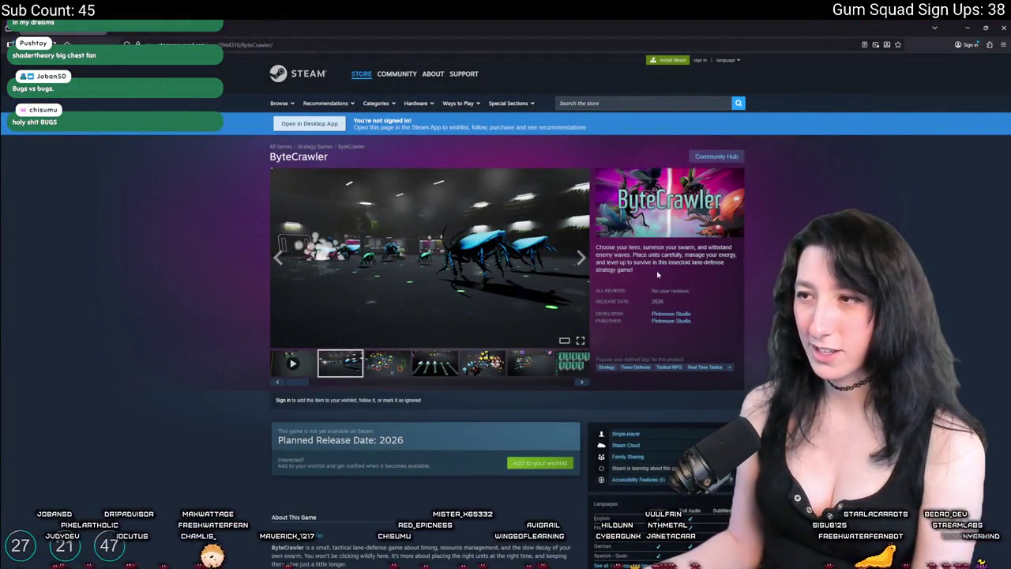
pyautogui.scroll(-1, 698, 234)
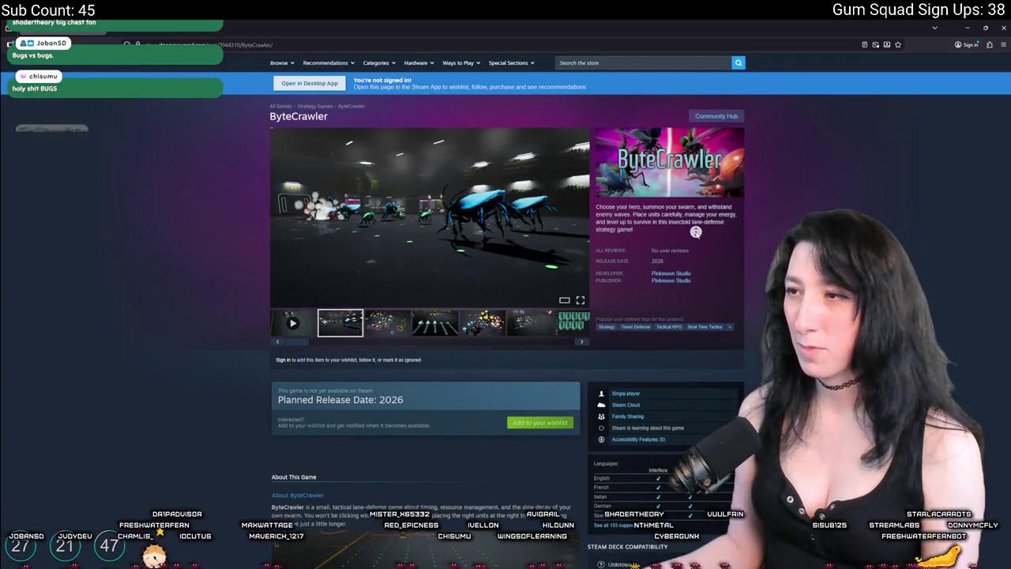
pyautogui.hotkey('ctrl', '+')
pyautogui.hotkey('ctrl', '+')
pyautogui.hotkey('ctrl', '+')
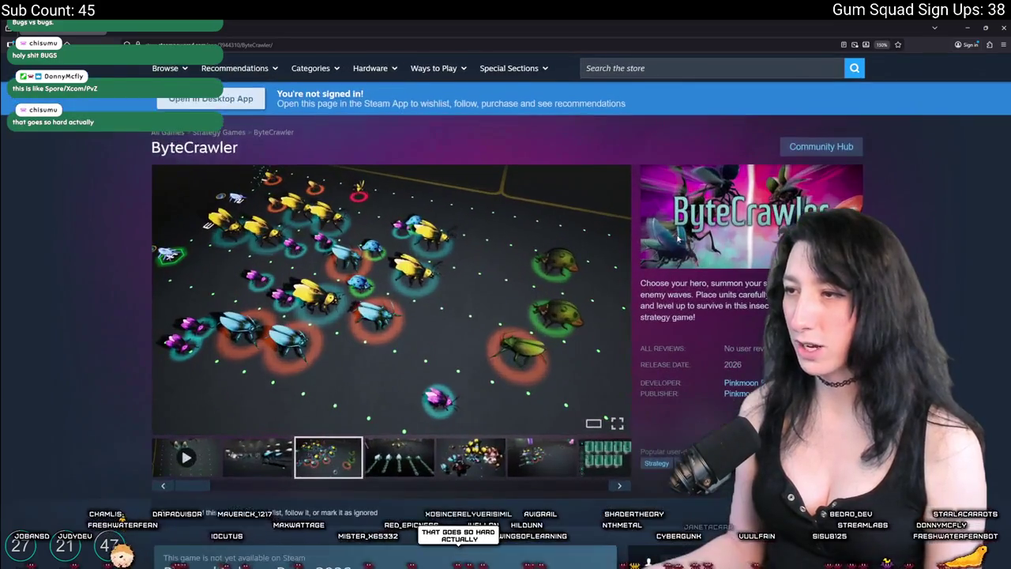
# Scroll the ByteCrawler page and briefly open, then dismiss, the page context menu.
pyautogui.scroll(-2, 721, 250)
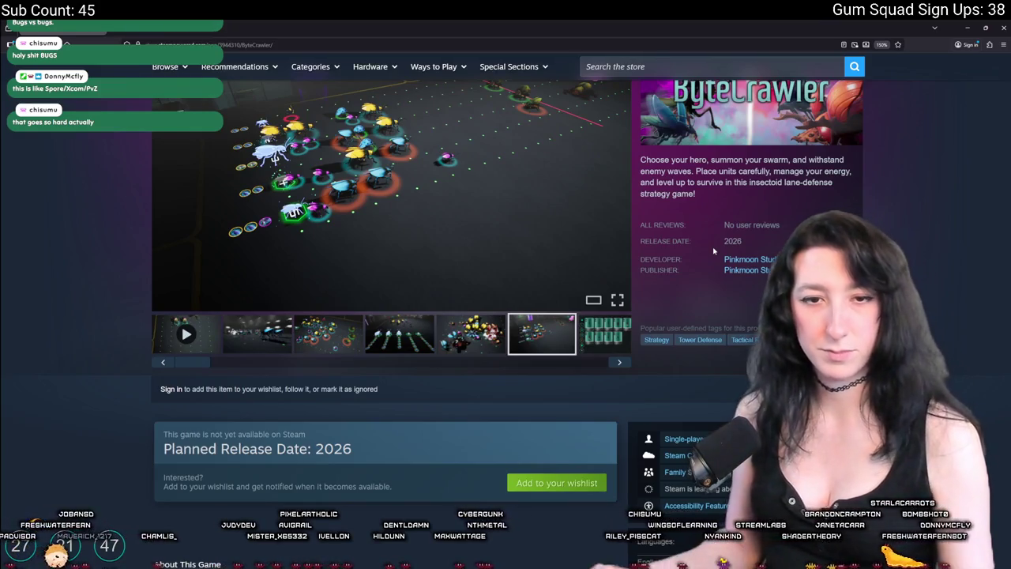
pyautogui.rightClick(676, 199)
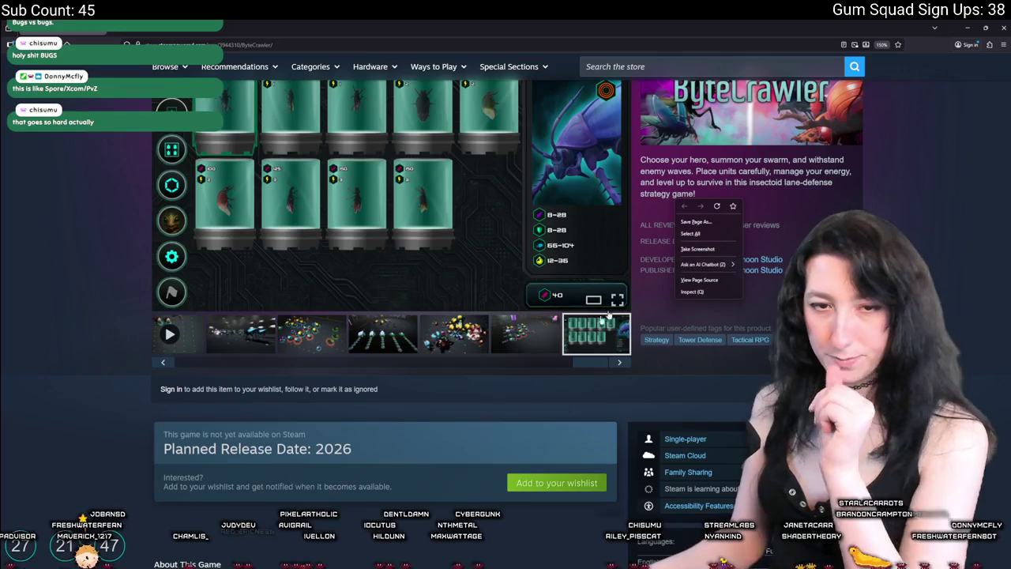
pyautogui.press('Escape')
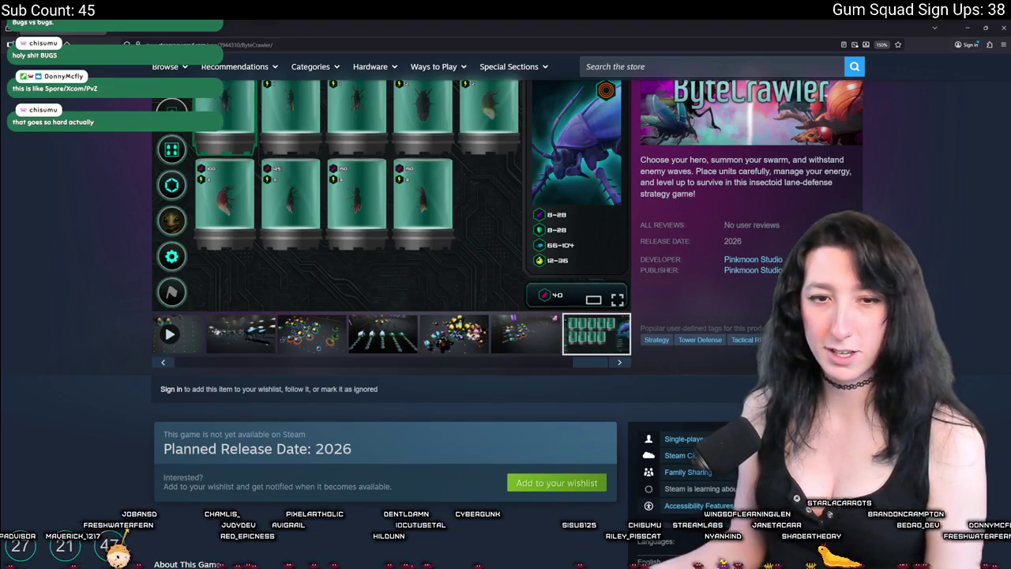
pyautogui.scroll(1, 430, 299)
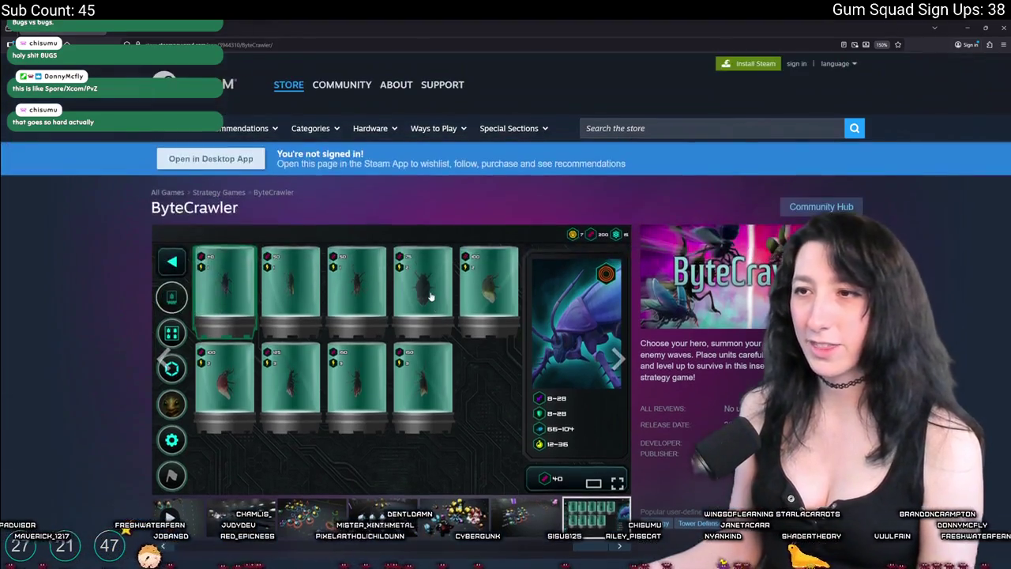
# Browse three more screenshots in the full-size viewer, then scroll down toward About This Game.
pyautogui.click(430, 299)
pyautogui.press('Right')
pyautogui.press('Right')
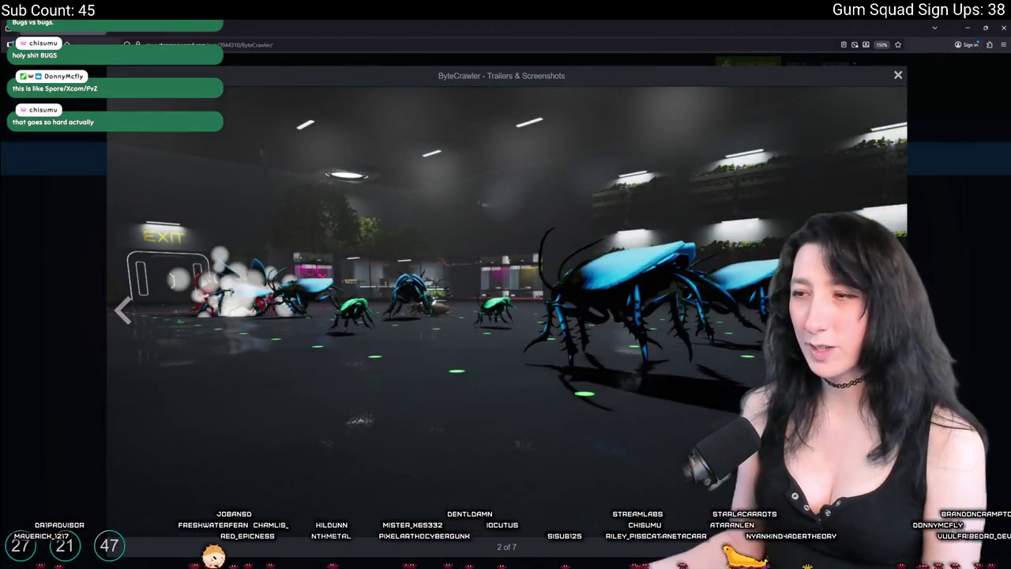
pyautogui.press('Right')
pyautogui.press('Right')
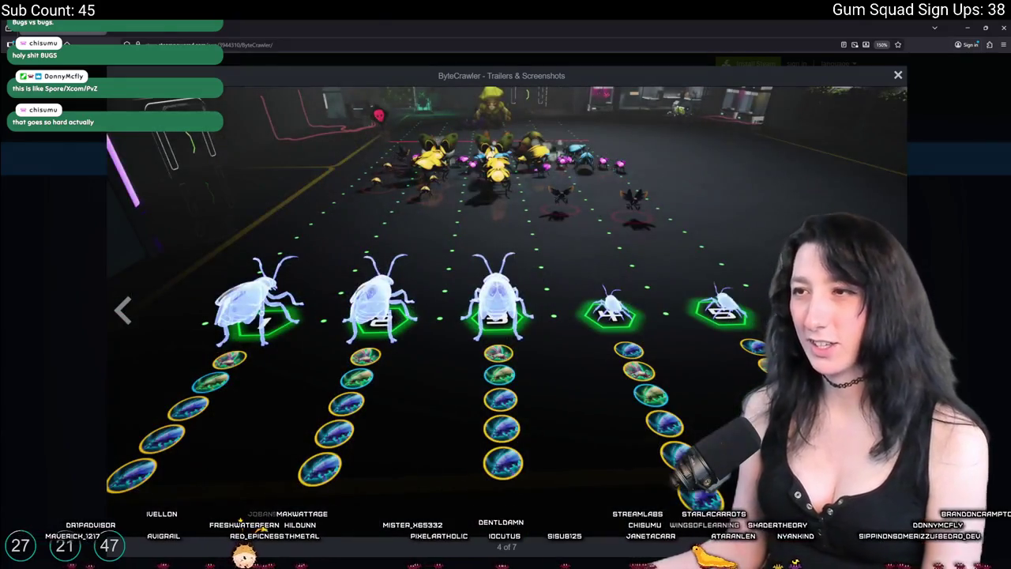
pyautogui.press('Right')
pyautogui.press('Escape')
pyautogui.scroll(-2, 443, 259)
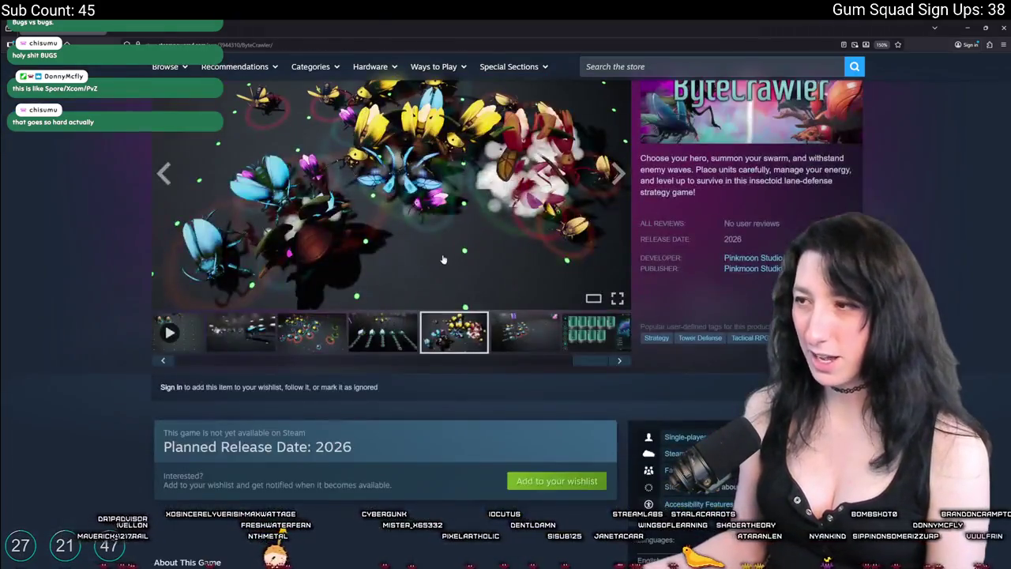
pyautogui.scroll(-5, 443, 259)
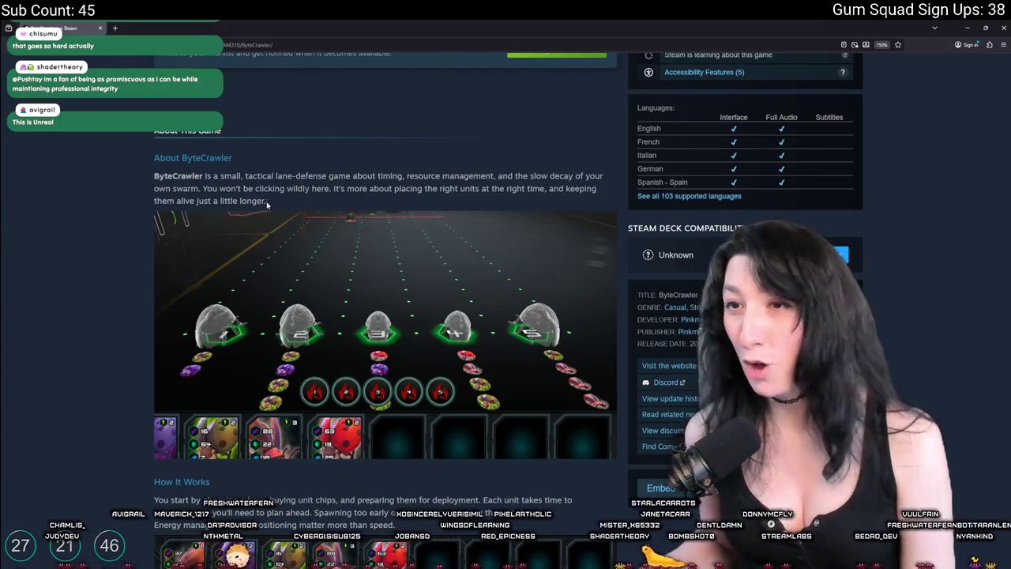
# Expand ByteCrawler's How It Works text with READ MORE, highlighting lines while reading it.
pyautogui.moveTo(267, 202); pyautogui.dragTo(203, 190)
pyautogui.click(203, 190)
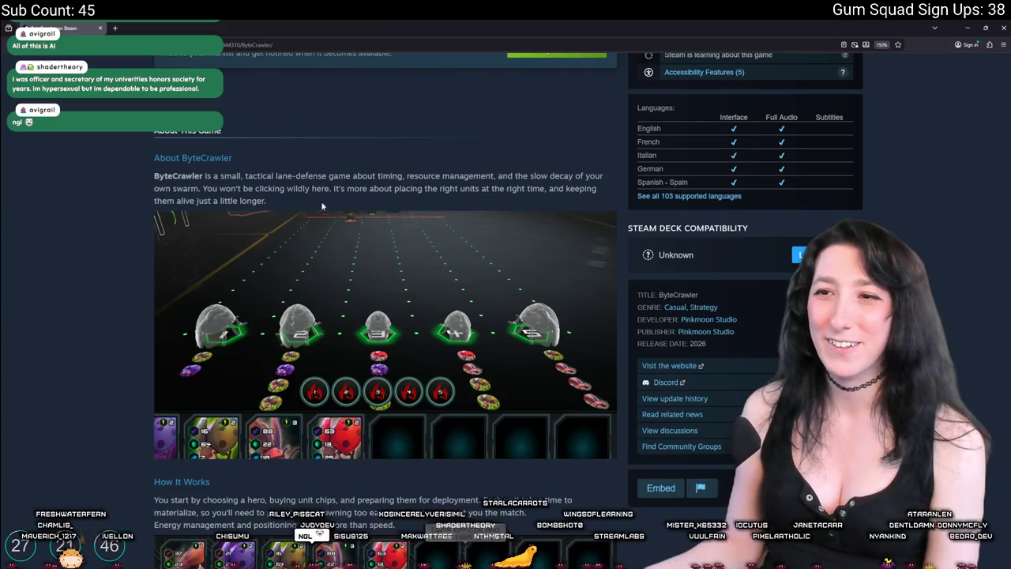
pyautogui.scroll(-2, 331, 203)
pyautogui.click(368, 426)
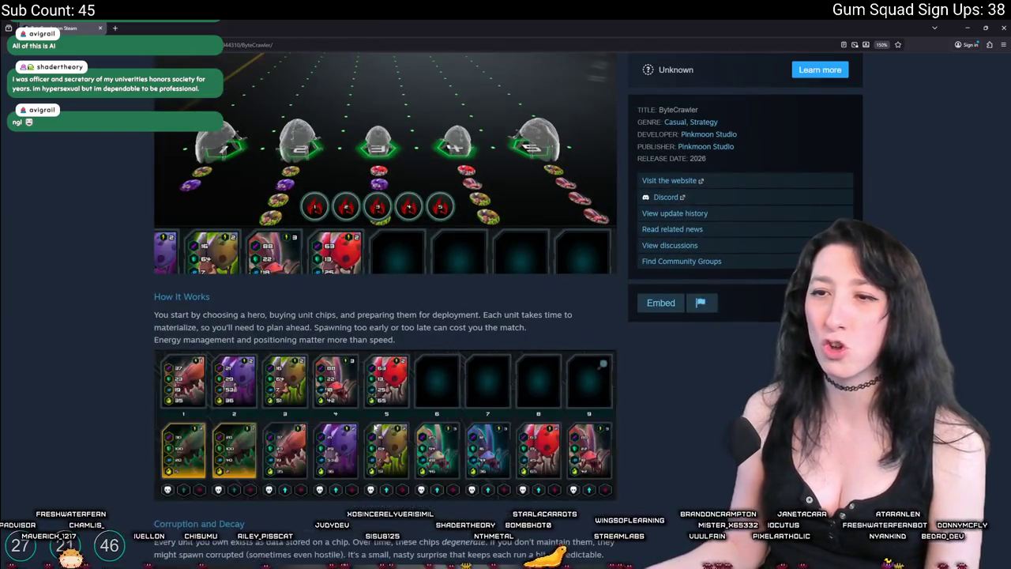
pyautogui.scroll(-2, 249, 309)
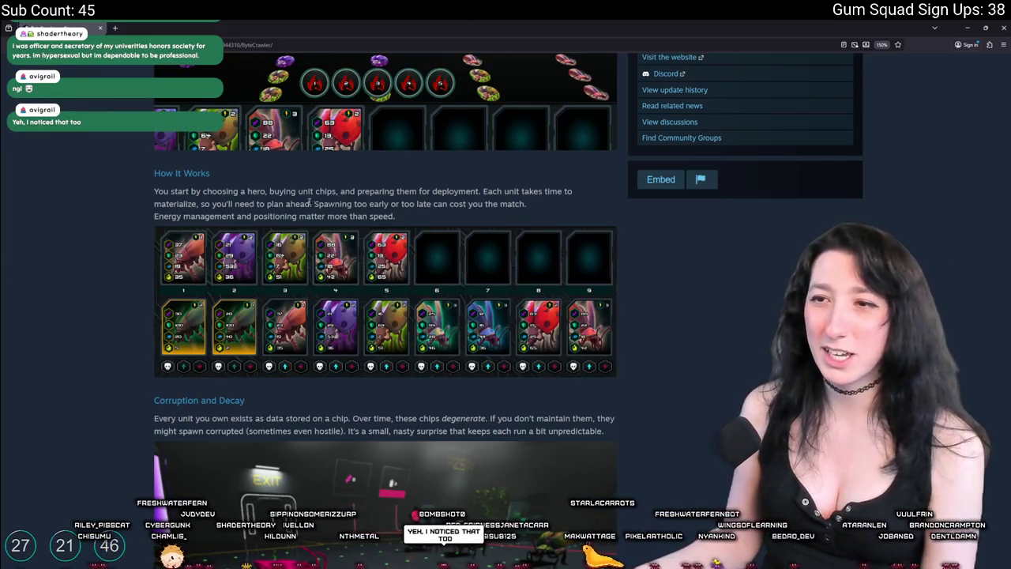
pyautogui.moveTo(479, 191); pyautogui.dragTo(158, 192)
pyautogui.click(360, 198)
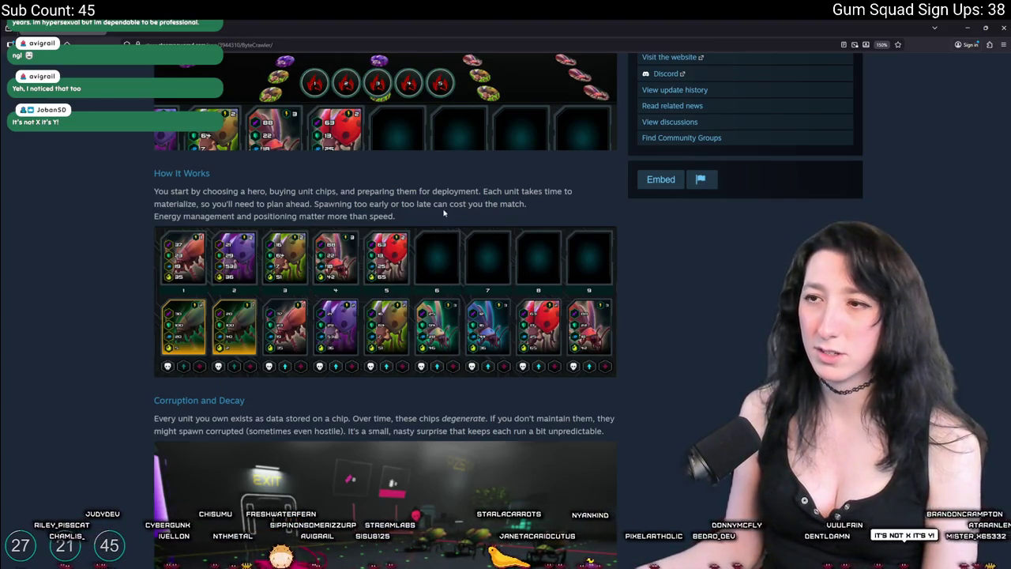
pyautogui.scroll(-2, 379, 202)
pyautogui.scroll(6, 312, 236)
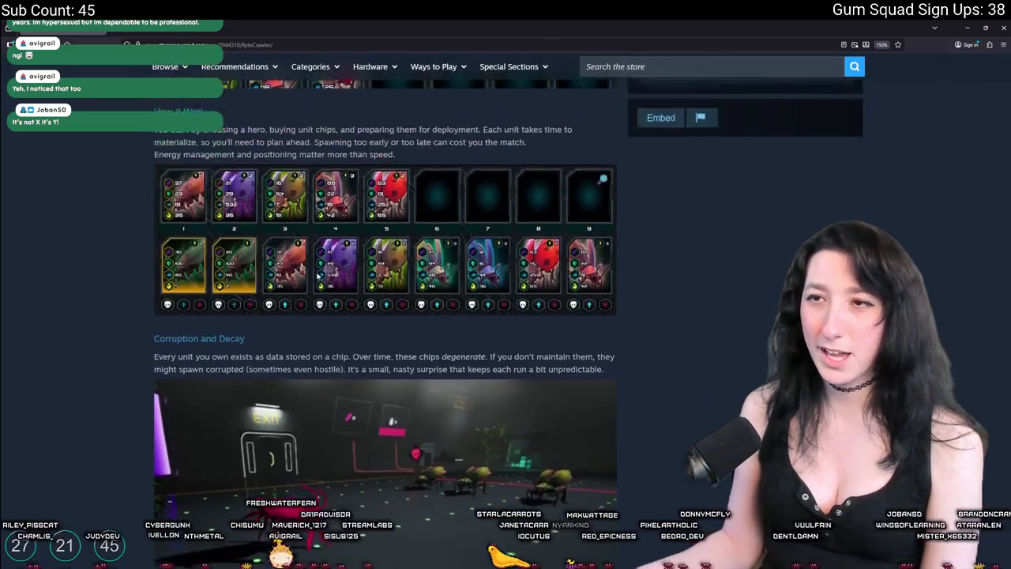
# Highlight the About ByteCrawler paragraph and scroll down to the Features list.
pyautogui.scroll(1, 311, 236)
pyautogui.tripleClick(311, 236)
pyautogui.scroll(-3, 311, 236)
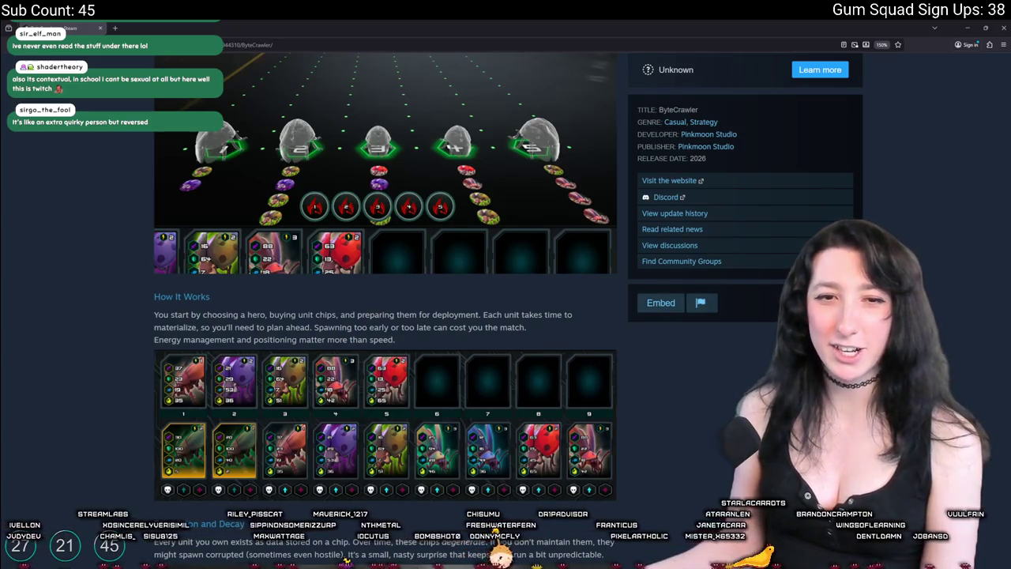
pyautogui.scroll(-4, 346, 400)
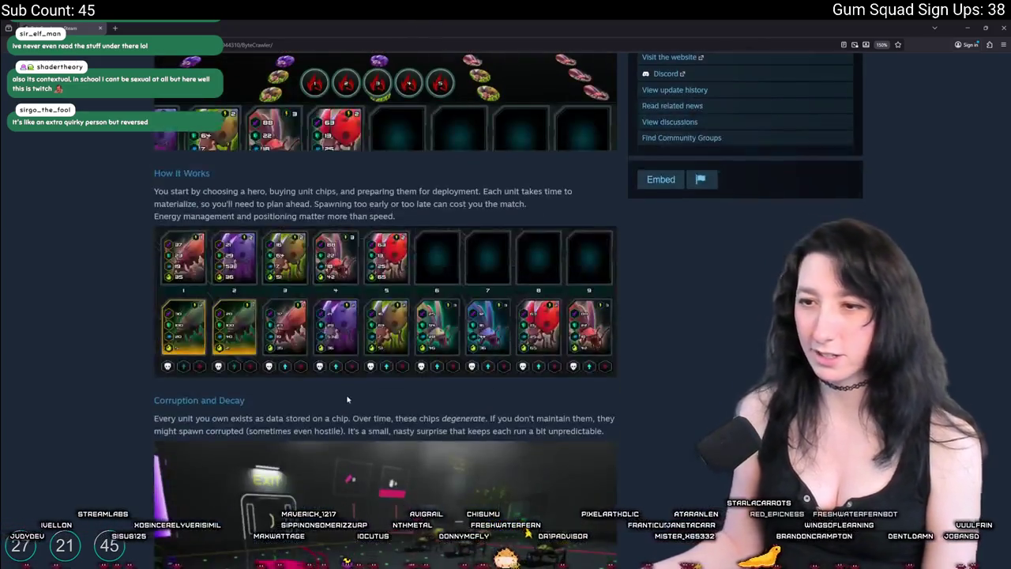
pyautogui.scroll(-3, 326, 303)
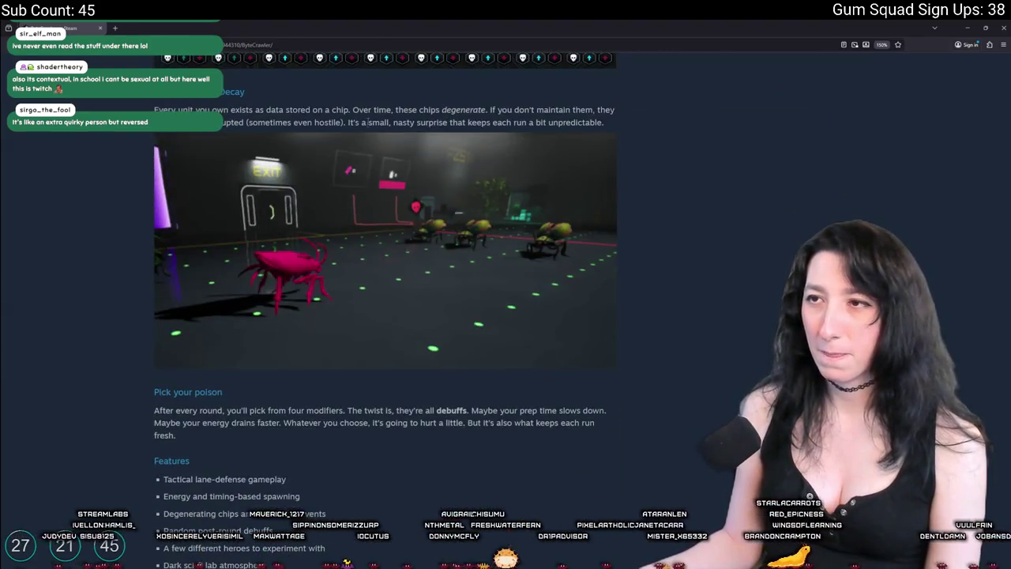
pyautogui.scroll(-2, 259, 269)
pyautogui.scroll(-2, 258, 268)
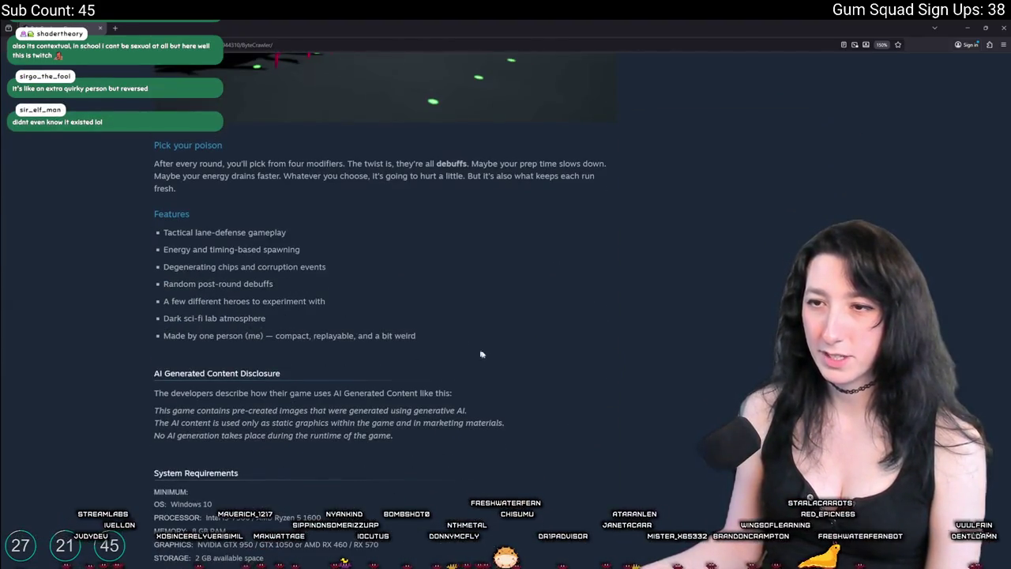
# Read the Features list, highlighting its lines and the em dash after '(me)'.
pyautogui.moveTo(450, 336)
pyautogui.mouseDown()
pyautogui.moveTo(180, 266)
pyautogui.moveTo(161, 240)
pyautogui.mouseUp()
pyautogui.click(366, 309)
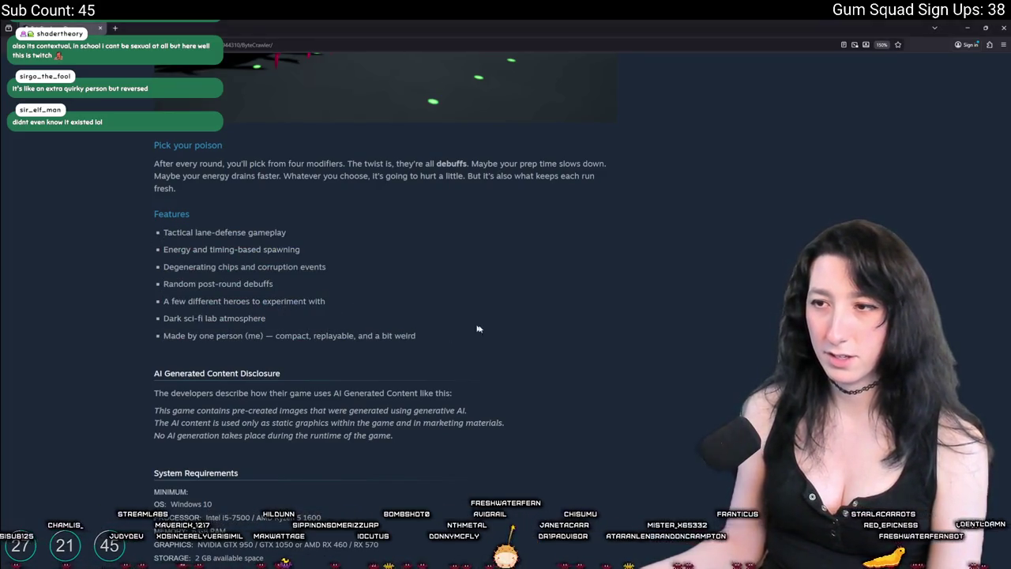
pyautogui.moveTo(479, 330); pyautogui.dragTo(275, 336)
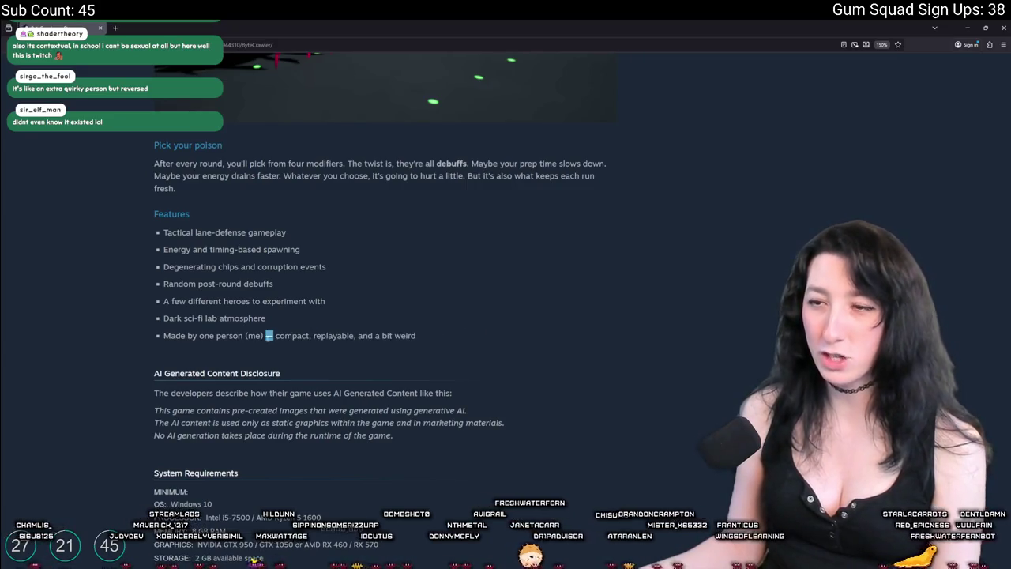
pyautogui.doubleClick(268, 335)
pyautogui.click(279, 315)
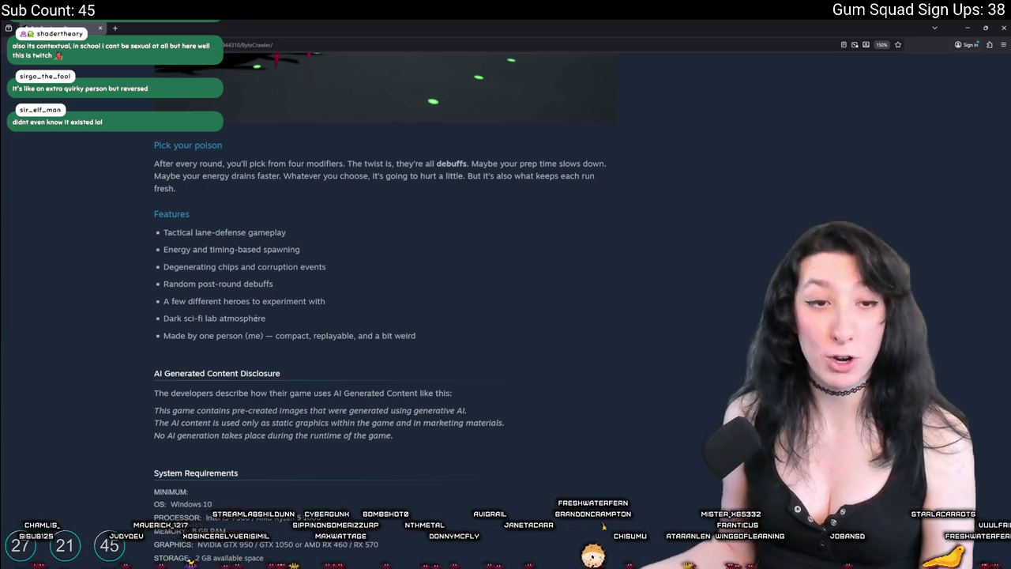
pyautogui.doubleClick(269, 336)
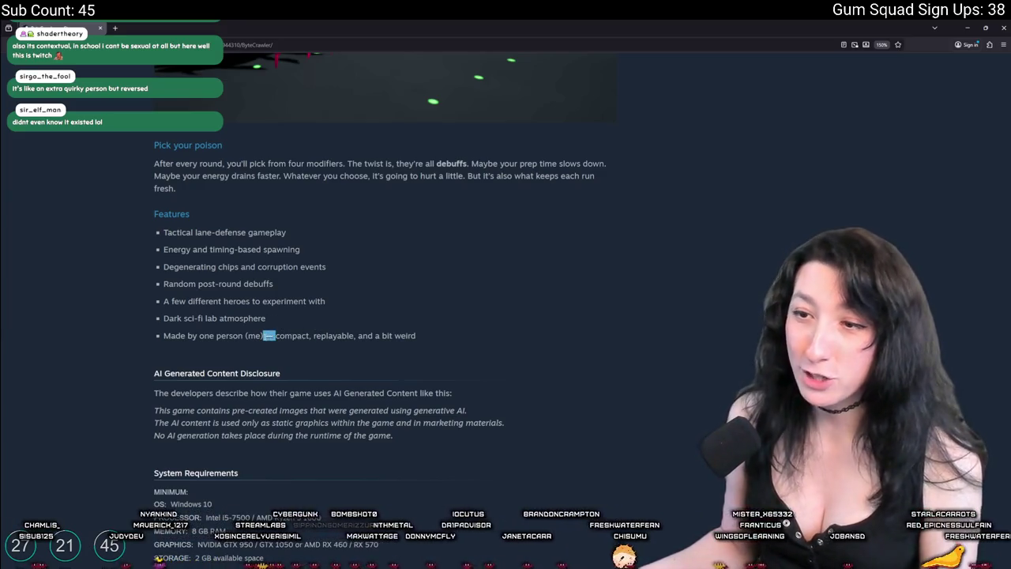
pyautogui.click(342, 334)
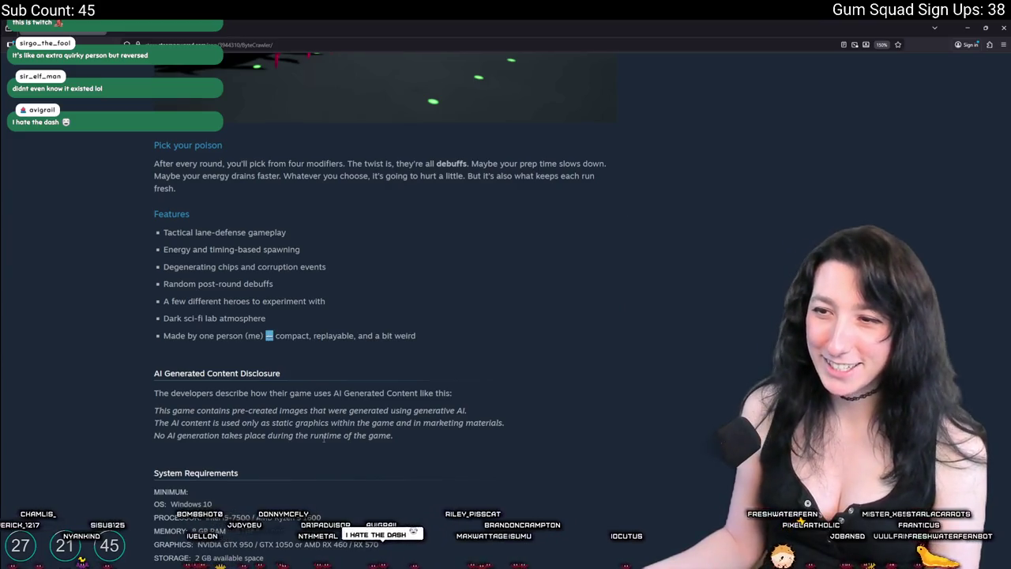
# Read the AI disclosure, highlighting the generative AI images and no runtime AI generation lines.
pyautogui.moveTo(245, 410); pyautogui.dragTo(442, 410)
pyautogui.click(267, 432)
pyautogui.moveTo(267, 427); pyautogui.dragTo(446, 425)
pyautogui.moveTo(364, 435); pyautogui.dragTo(199, 449)
pyautogui.click(323, 455)
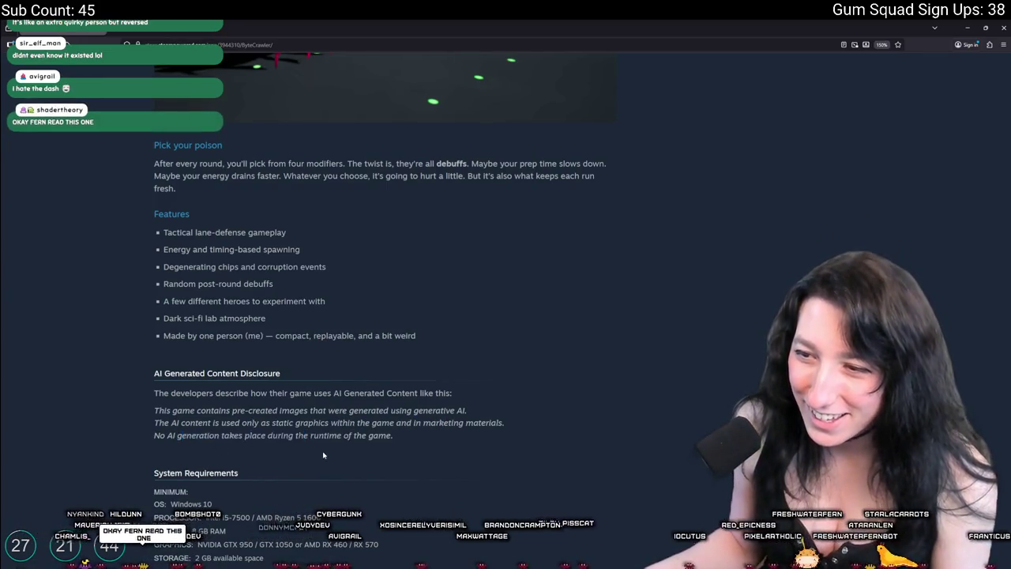
pyautogui.moveTo(397, 435); pyautogui.dragTo(154, 436)
pyautogui.click(175, 434)
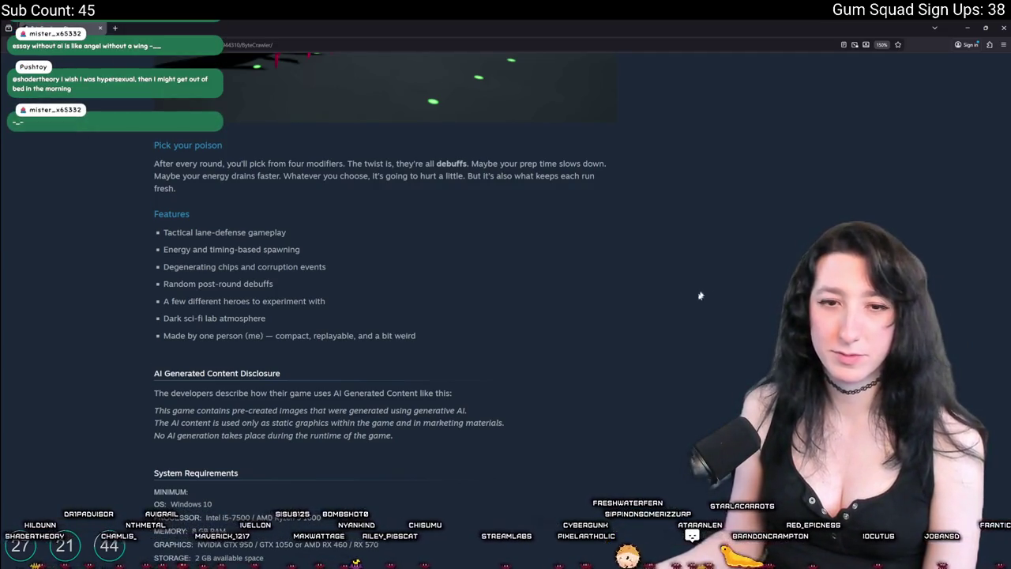
# Scroll the store page back and forth, then Alt+Tab over to the video script note.
pyautogui.scroll(15, 704, 284)
pyautogui.scroll(-3, 703, 292)
pyautogui.scroll(3, 703, 295)
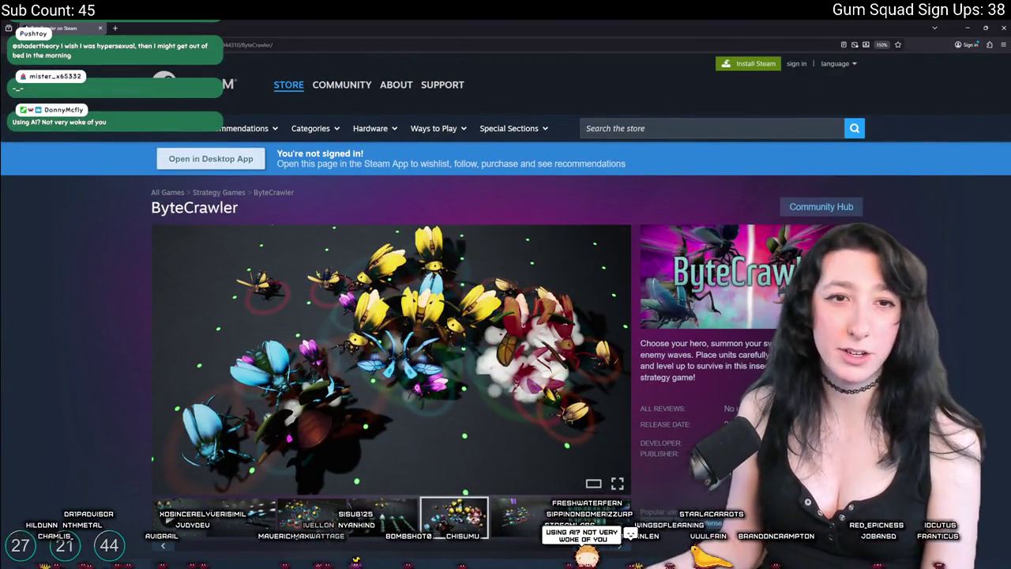
pyautogui.scroll(-5, 256, 90)
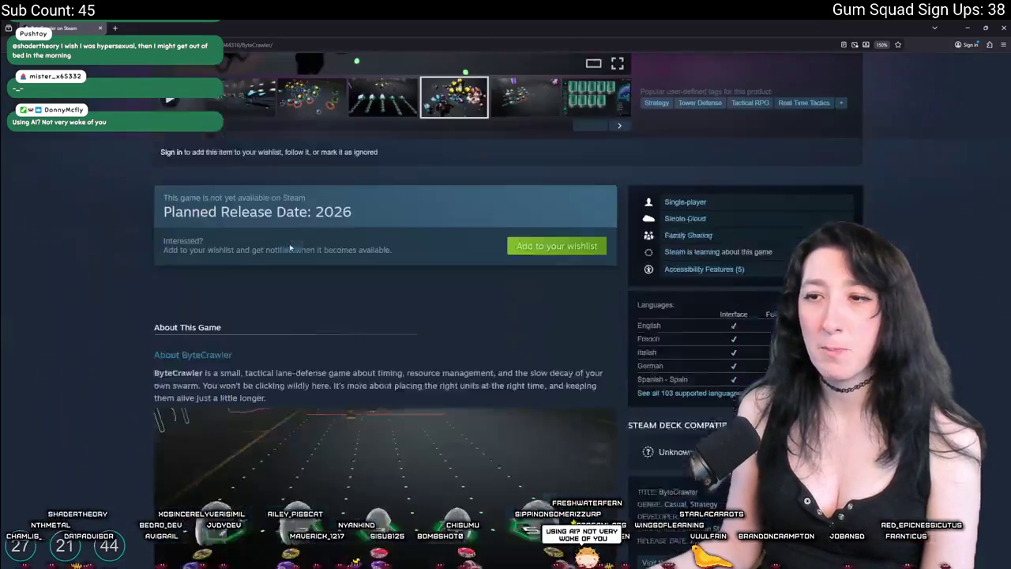
pyautogui.hotkey('alt', 'Tab')
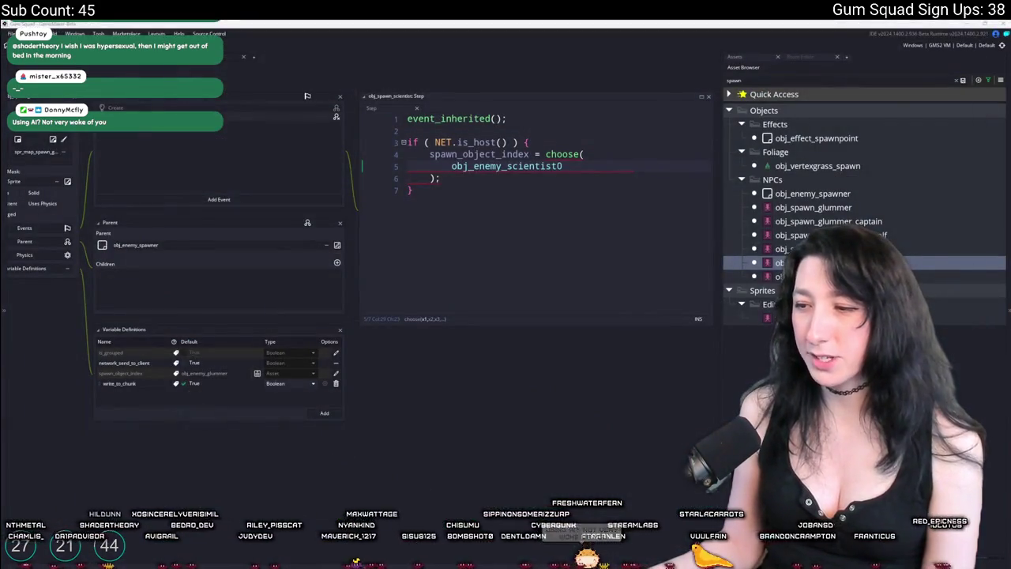
pyautogui.hotkey('alt', 'Tab')
pyautogui.scroll(-10, 481, 140)
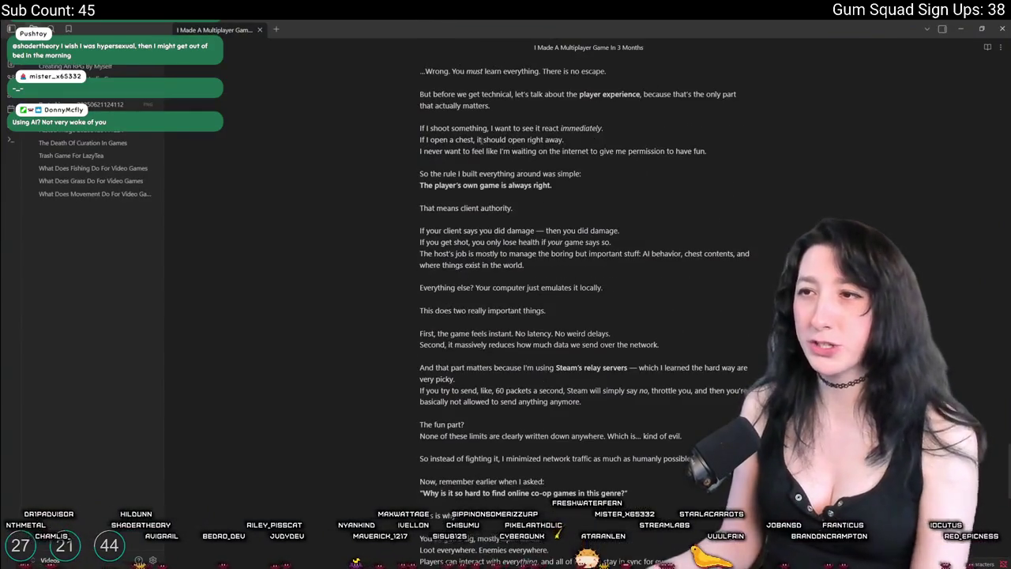
# Scroll the script note up to its greeting line and enlarge the text with Ctrl+=.
pyautogui.scroll(10, 481, 140)
pyautogui.click(493, 241)
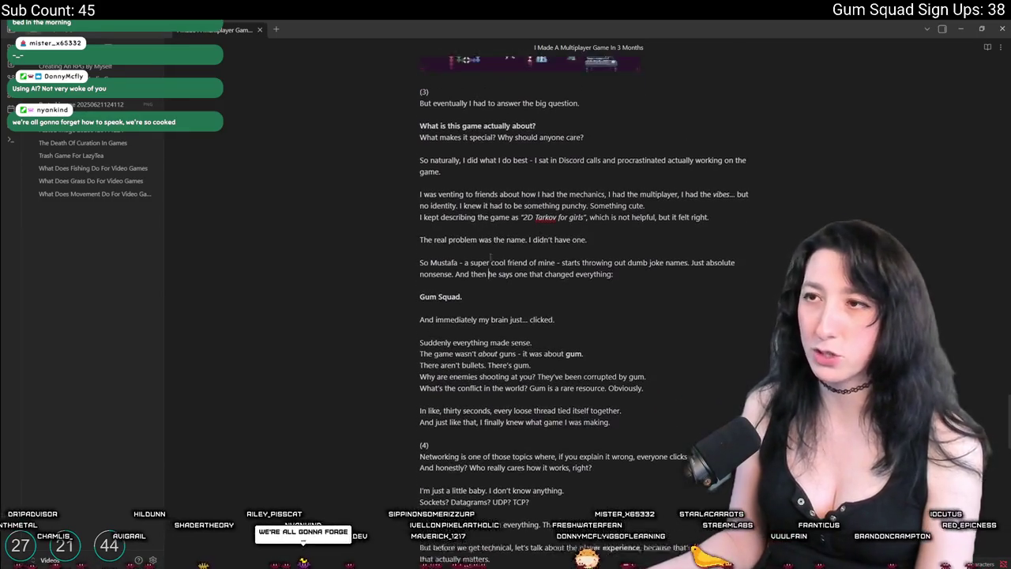
pyautogui.scroll(10, 435, 125)
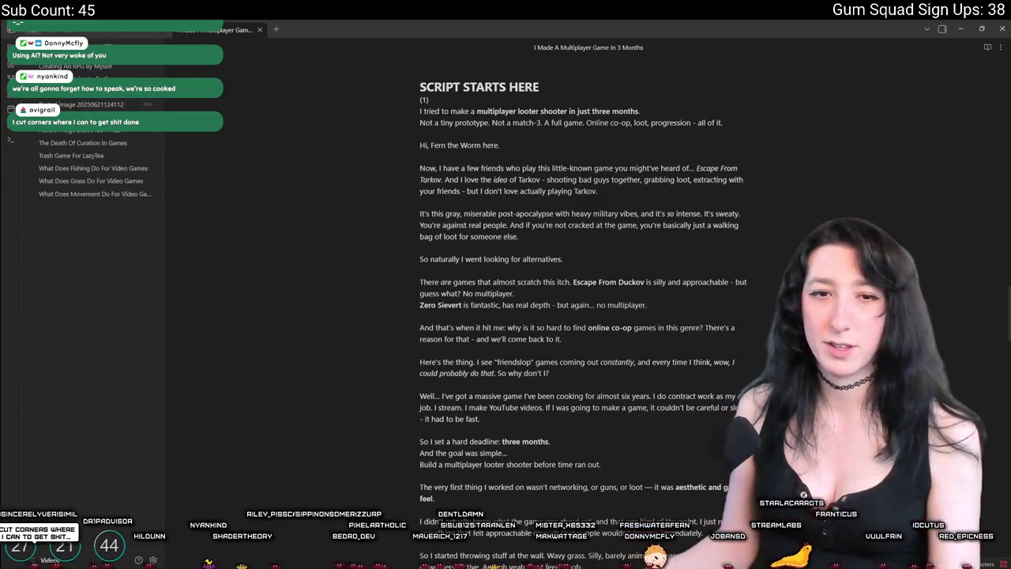
pyautogui.click(431, 144)
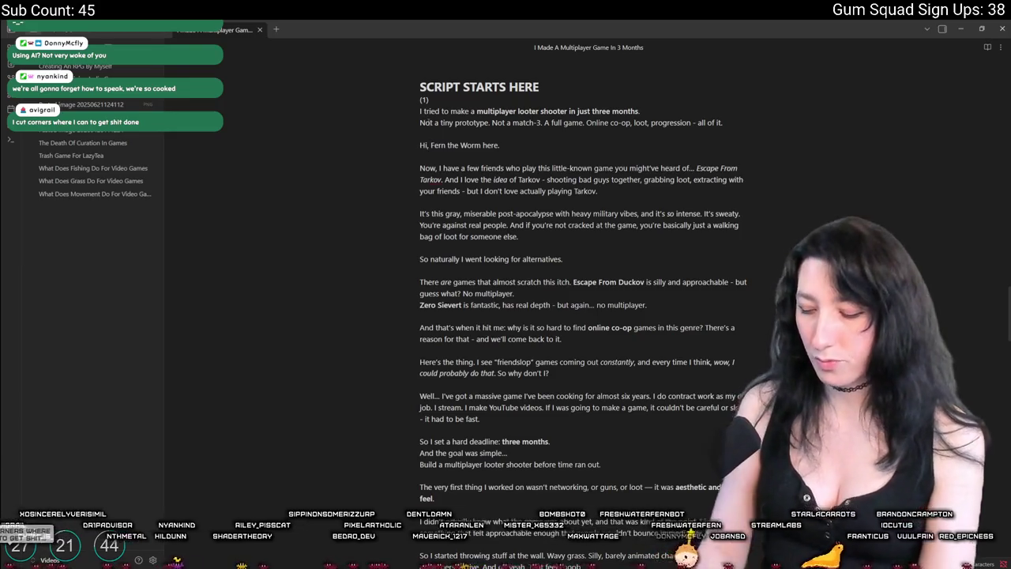
pyautogui.hotkey('ctrl', '=')
pyautogui.hotkey('ctrl', '=')
pyautogui.hotkey('ctrl', '=')
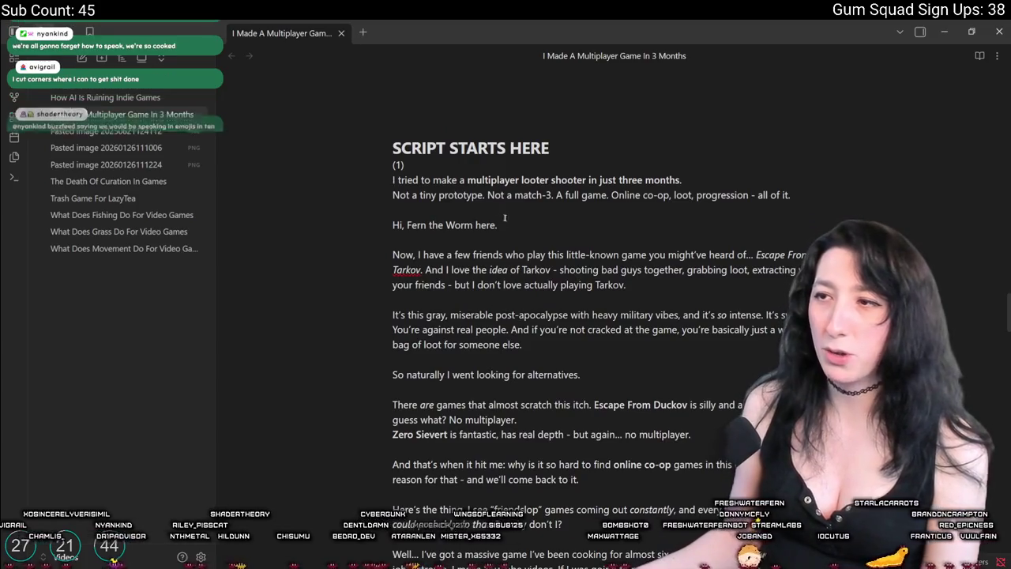
# Read the opening lines, highlighting the Not a tiny prototype, online co-op and Escape From Tarkov passages.
pyautogui.moveTo(791, 195)
pyautogui.mouseDown()
pyautogui.moveTo(391, 194)
pyautogui.moveTo(392, 180)
pyautogui.mouseUp()
pyautogui.click(400, 205)
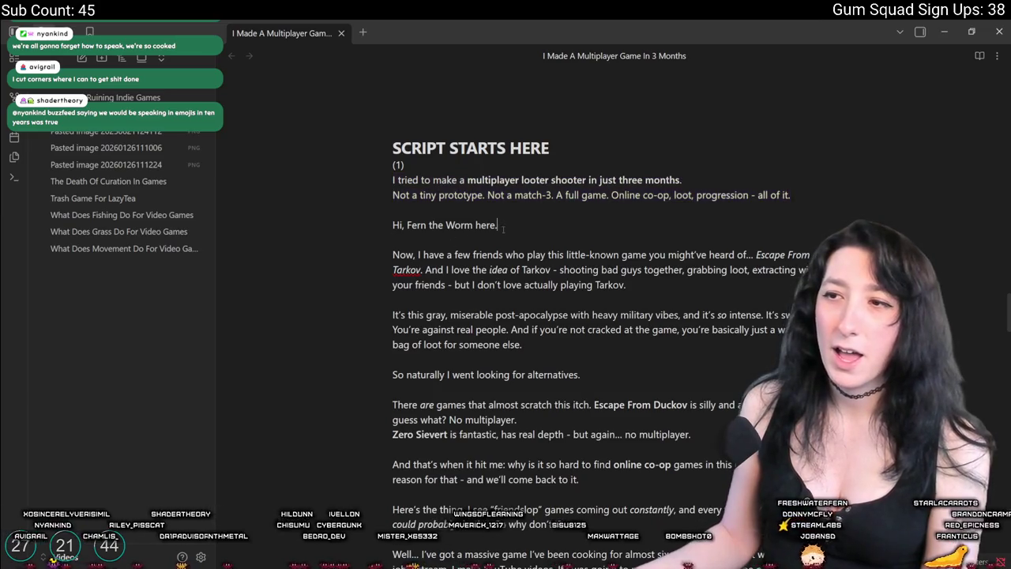
pyautogui.tripleClick(396, 228)
pyautogui.moveTo(681, 180)
pyautogui.mouseDown()
pyautogui.moveTo(395, 182)
pyautogui.moveTo(761, 206)
pyautogui.mouseUp()
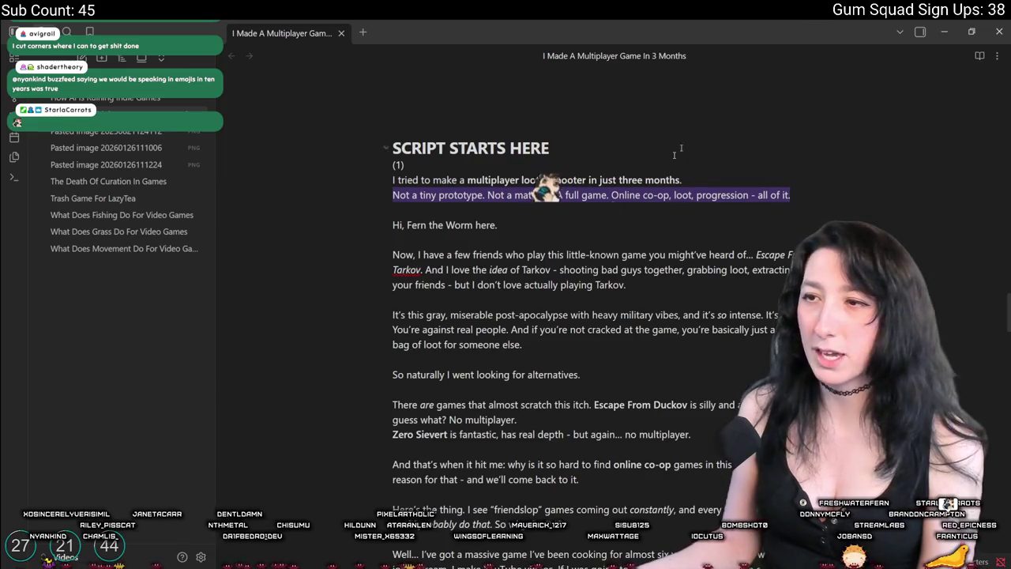
pyautogui.click(734, 204)
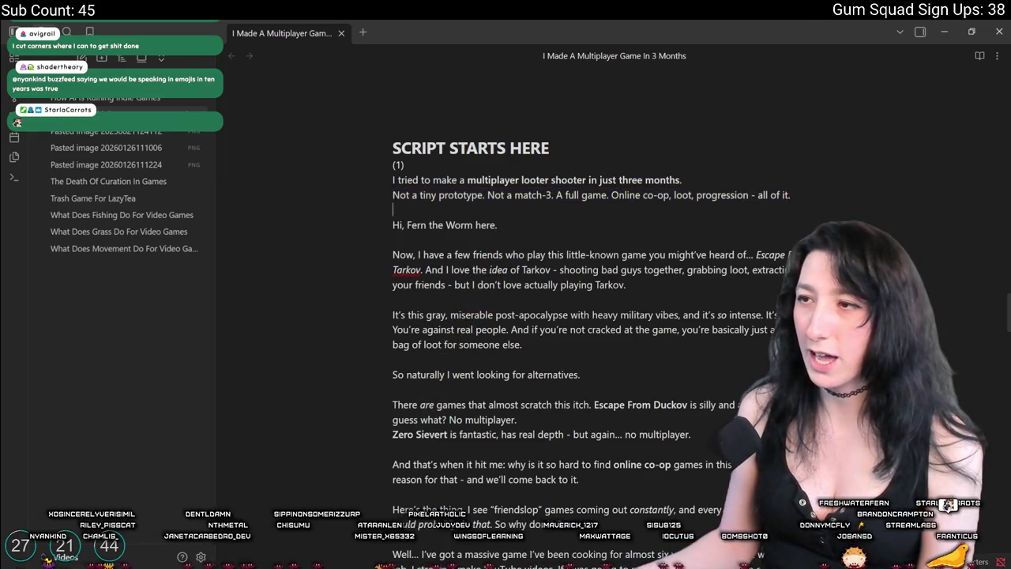
pyautogui.moveTo(553, 194); pyautogui.dragTo(796, 194)
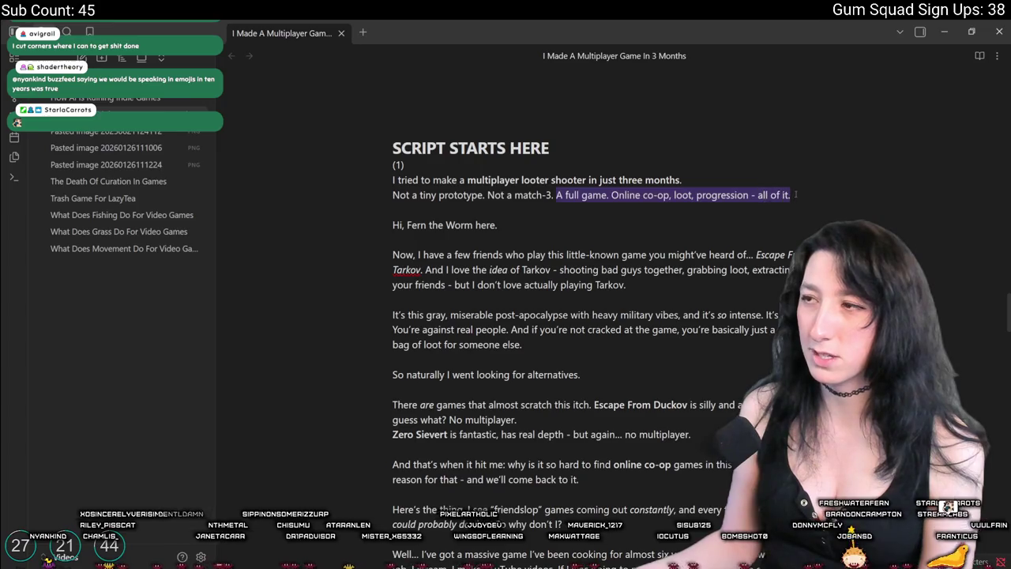
pyautogui.click(439, 254)
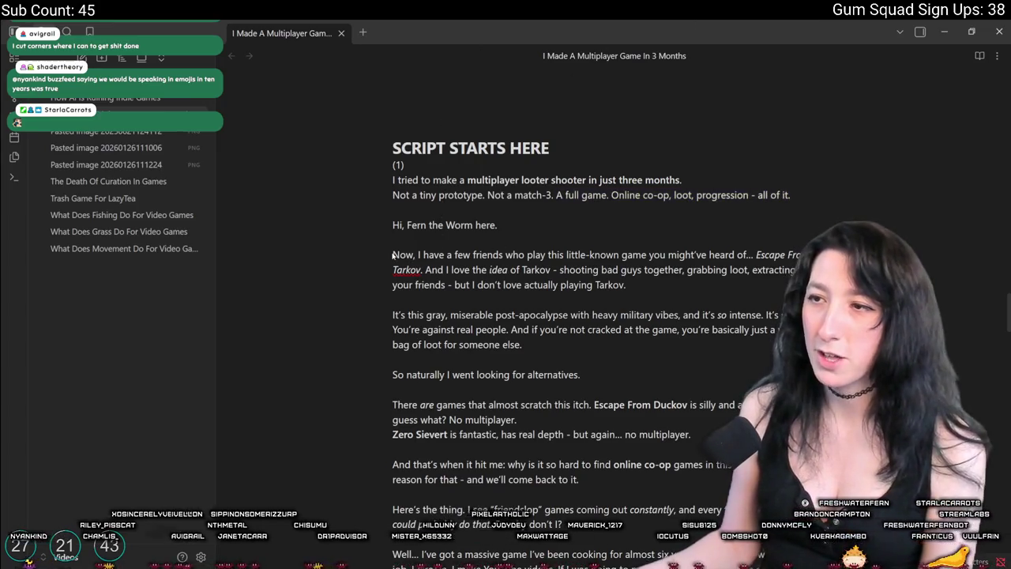
pyautogui.moveTo(626, 284); pyautogui.dragTo(382, 261)
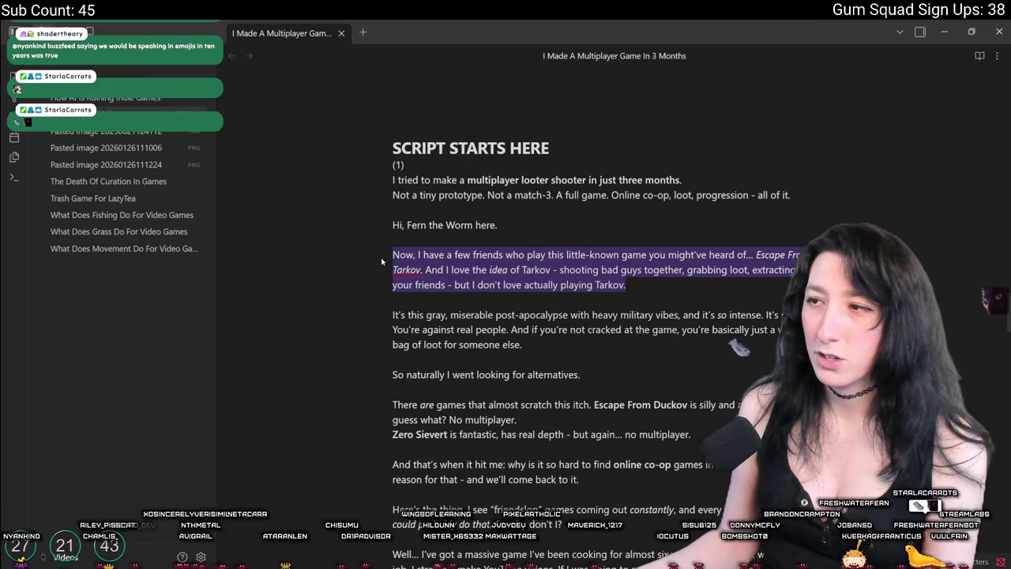
pyautogui.click(614, 287)
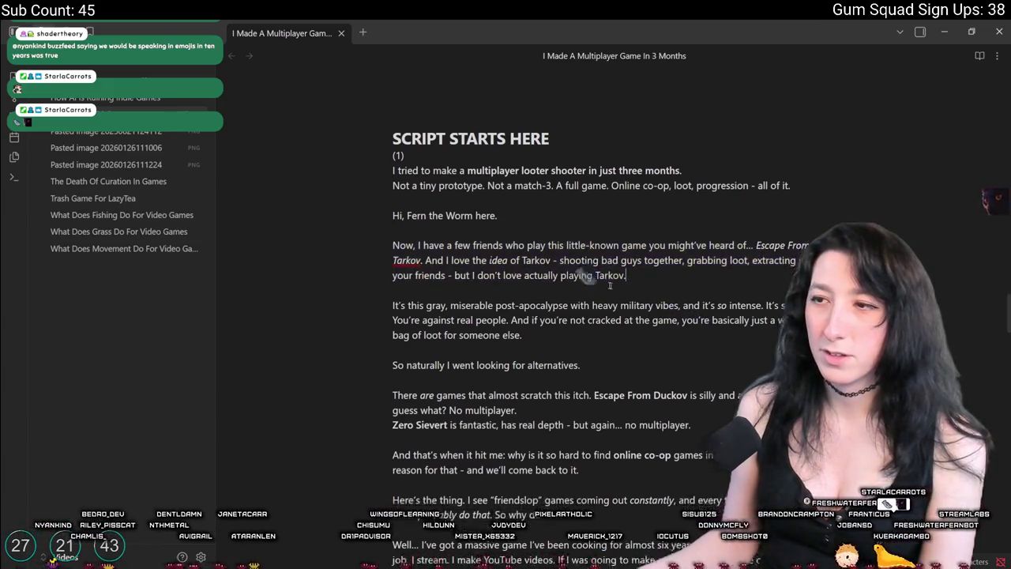
pyautogui.scroll(-2, 569, 269)
pyautogui.scroll(-1, 476, 249)
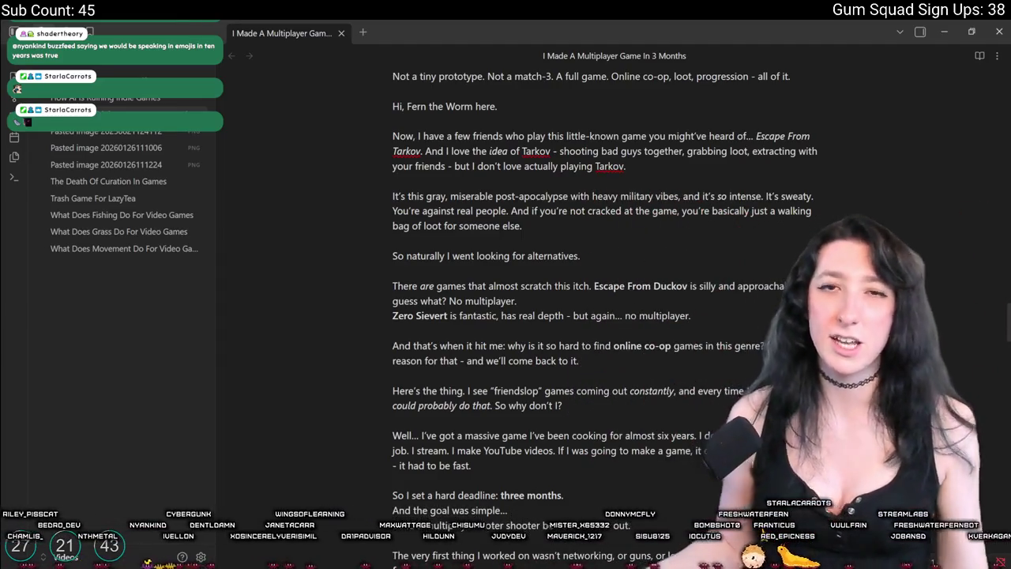
pyautogui.scroll(5, 569, 316)
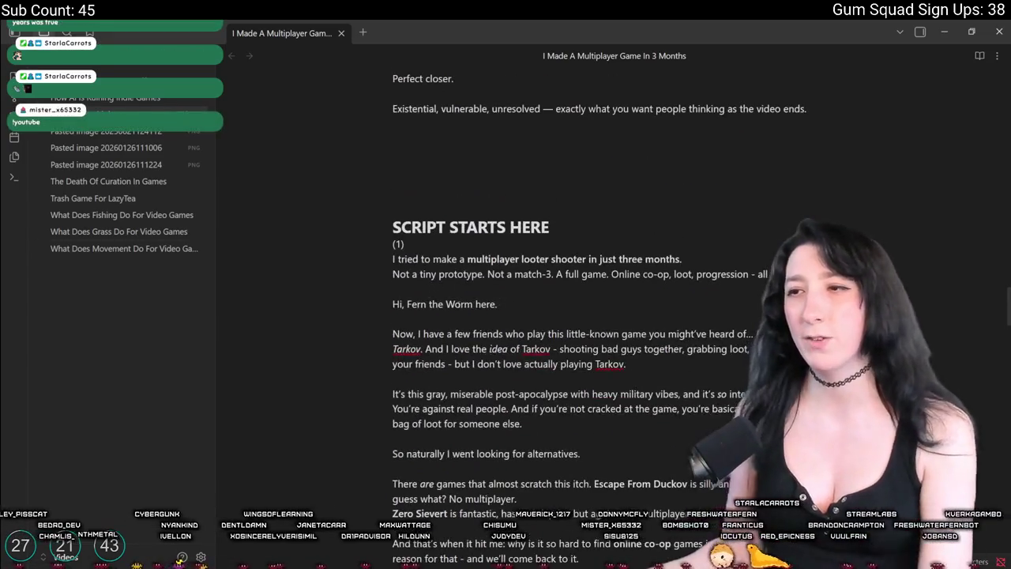
# Type 'I love dogs, not just any dogs, wiener dogs.' above the heading, correcting 'weiner' to 'wiener'.
pyautogui.write('I')
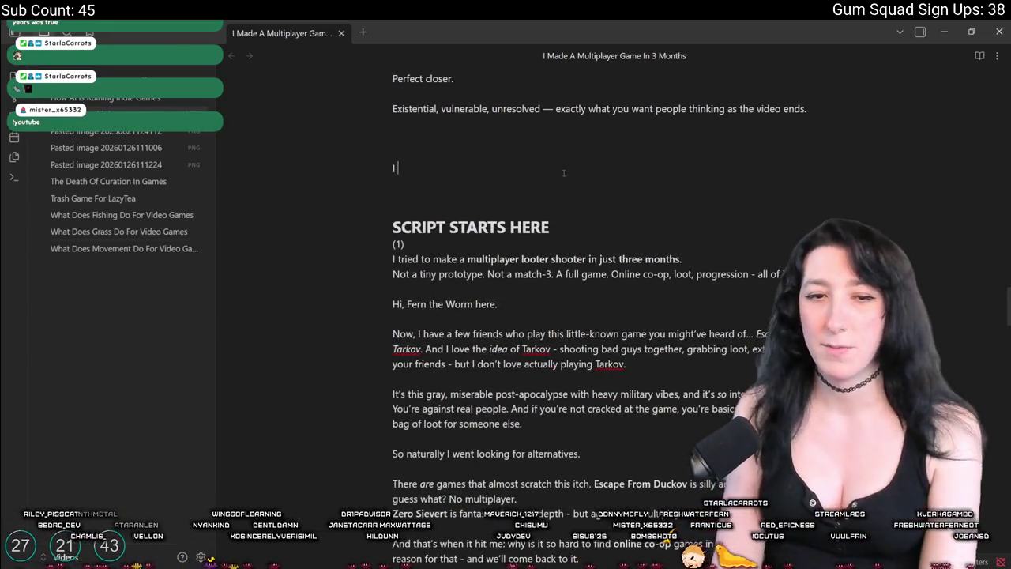
pyautogui.write(' lovere dogs, not justkd')
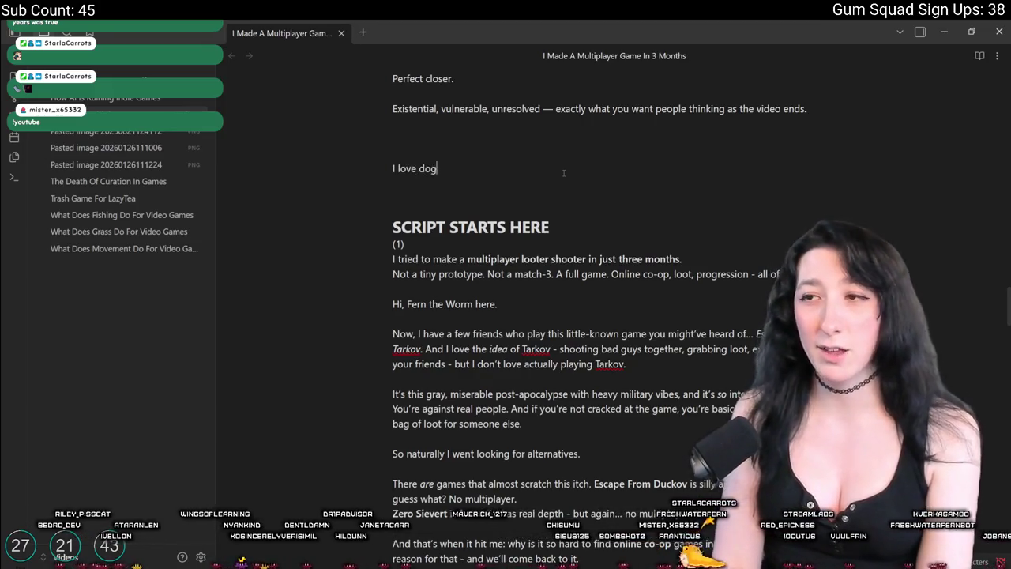
pyautogui.press('BackSpace')
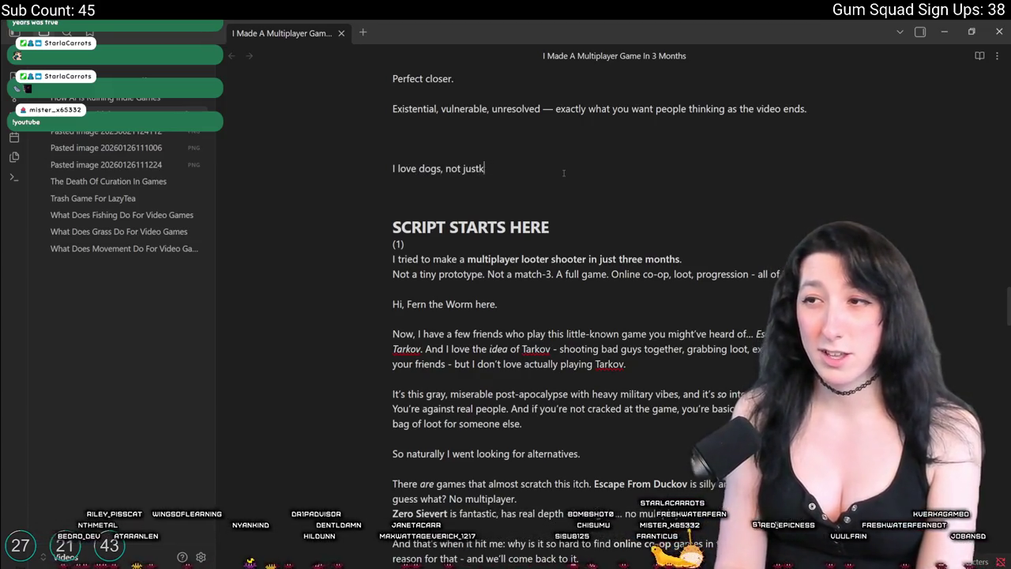
pyautogui.write('ny dogs, wein')
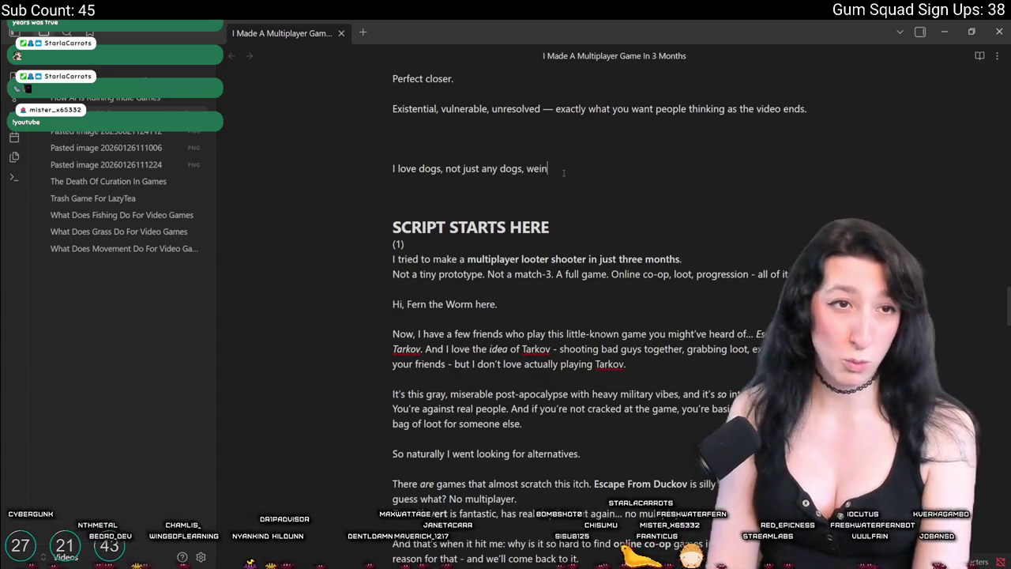
pyautogui.write('er dogs.')
pyautogui.rightClick(544, 169)
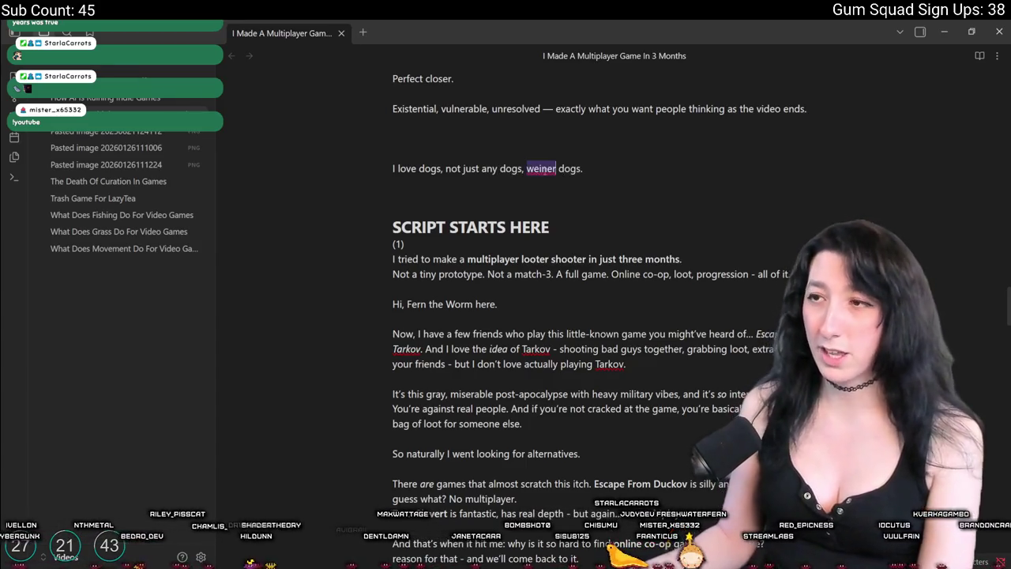
pyautogui.click(605, 186)
# Add a blank line below the wiener-dogs sentence and select the whole sentence.
pyautogui.moveTo(582, 169); pyautogui.dragTo(388, 177)
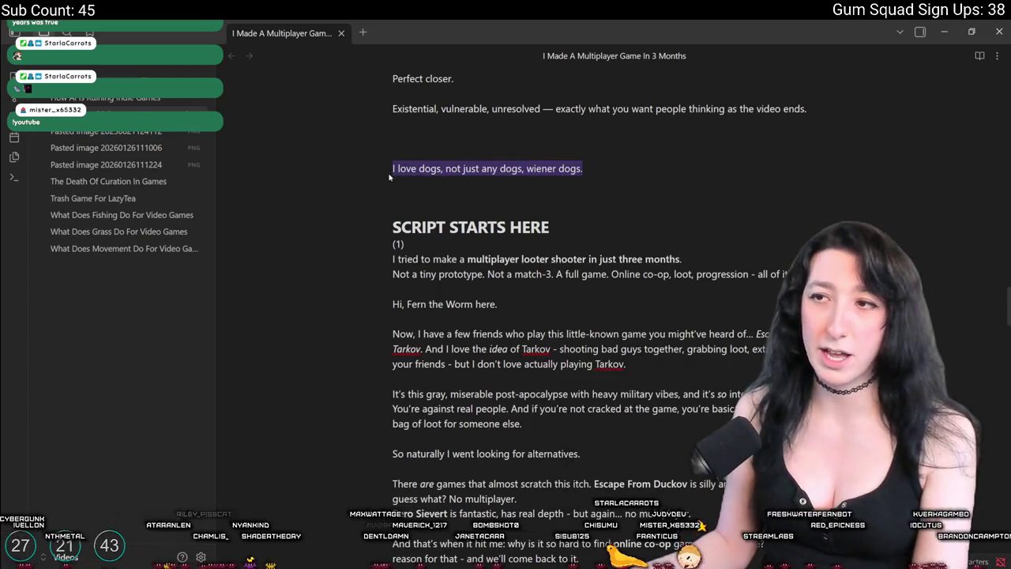
pyautogui.click(612, 168)
pyautogui.press('Return')
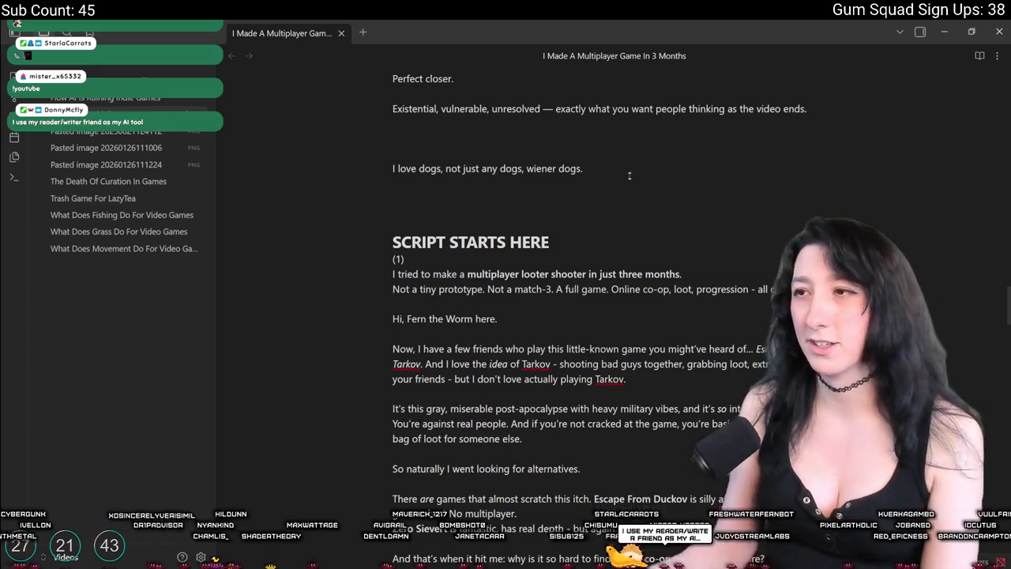
pyautogui.tripleClick(387, 171)
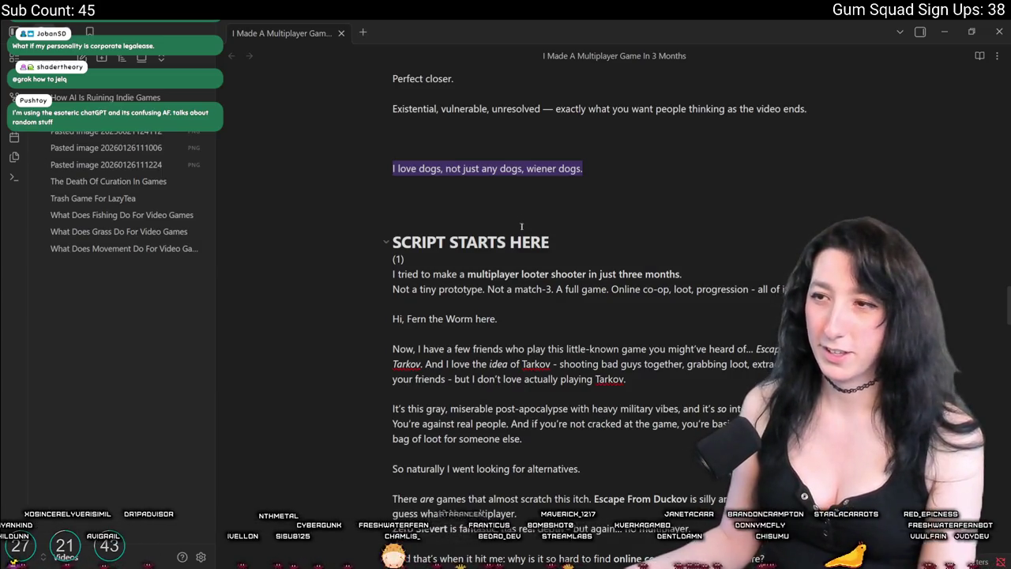
# Paste several reworded wiener-dog sentences on new lines below the first one.
pyautogui.press('End')
pyautogui.press('Return')
pyautogui.write('I love dogs, but I have a special place in my heart for wiener dogs.')
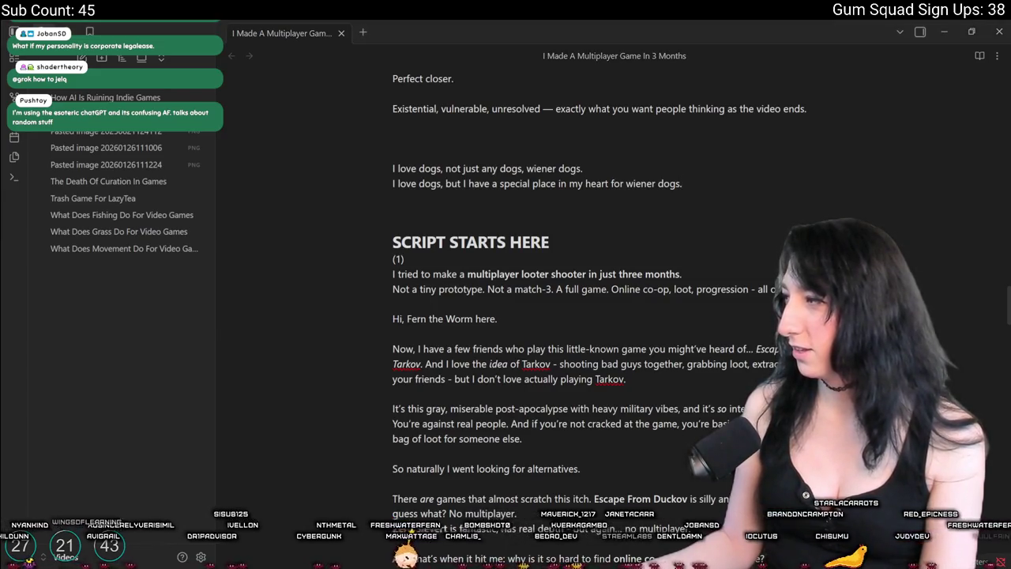
pyautogui.click(589, 196)
pyautogui.write('I love all dogs... but wiener dogs have my whole soul.')
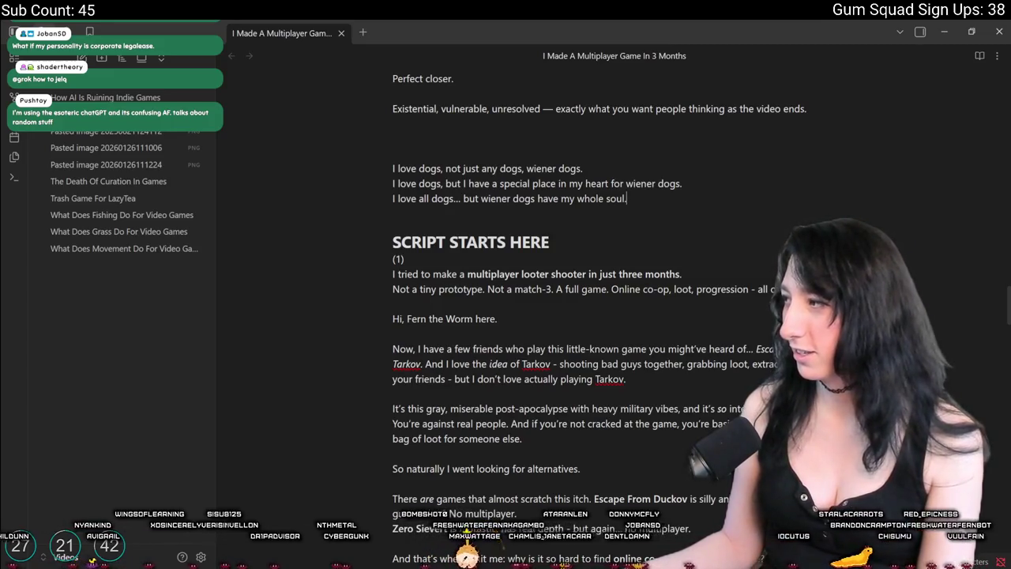
pyautogui.click(682, 208)
pyautogui.write('I love dogs—especially wiener dogs.')
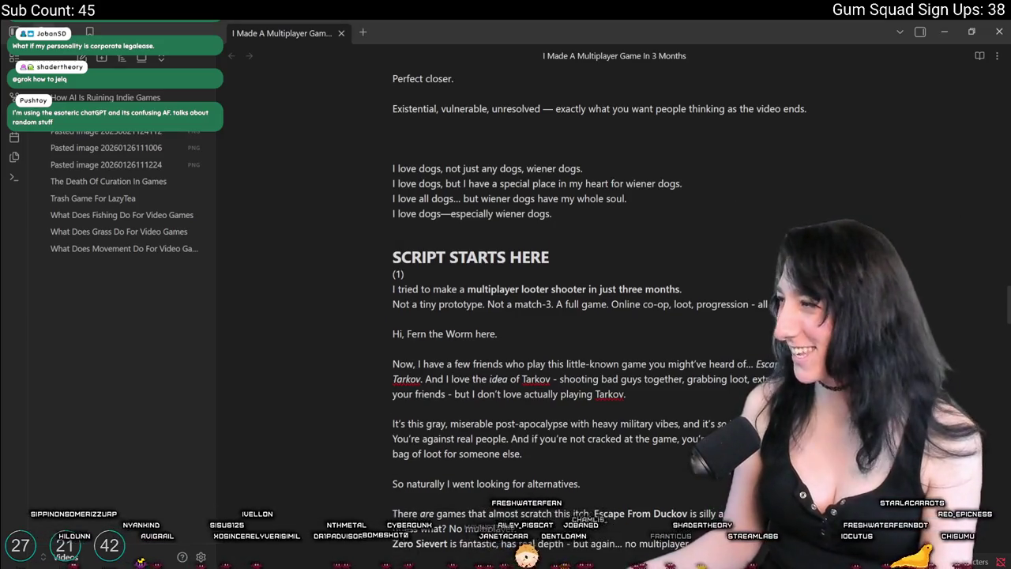
pyautogui.click(546, 225)
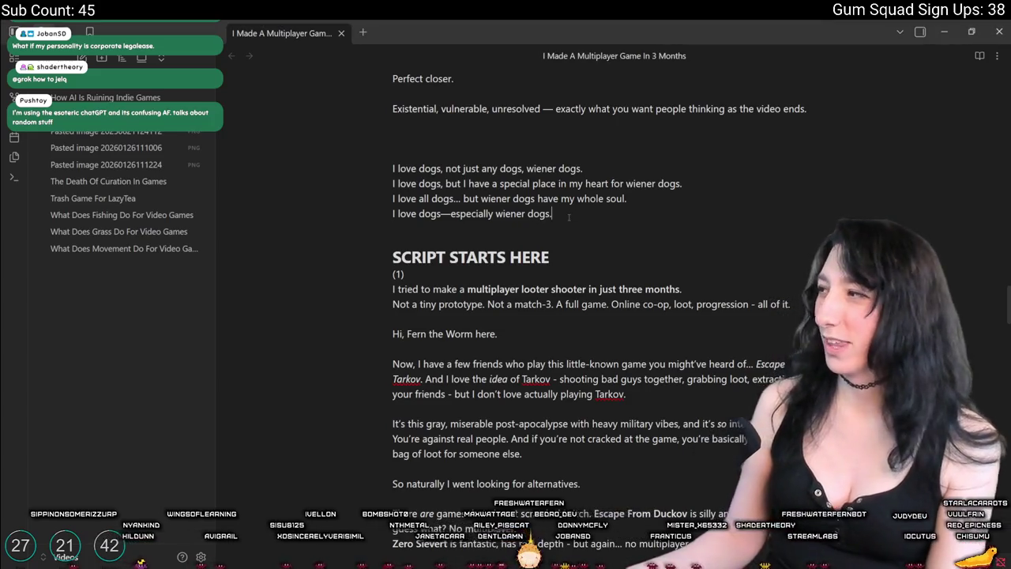
pyautogui.write('I love dogs. But wiener dogs? Those are my favorite.')
# Add the line 'I love all dogs equally, except for wiener dogs. Those are my favorite.'.
pyautogui.moveTo(623, 228); pyautogui.dragTo(370, 229)
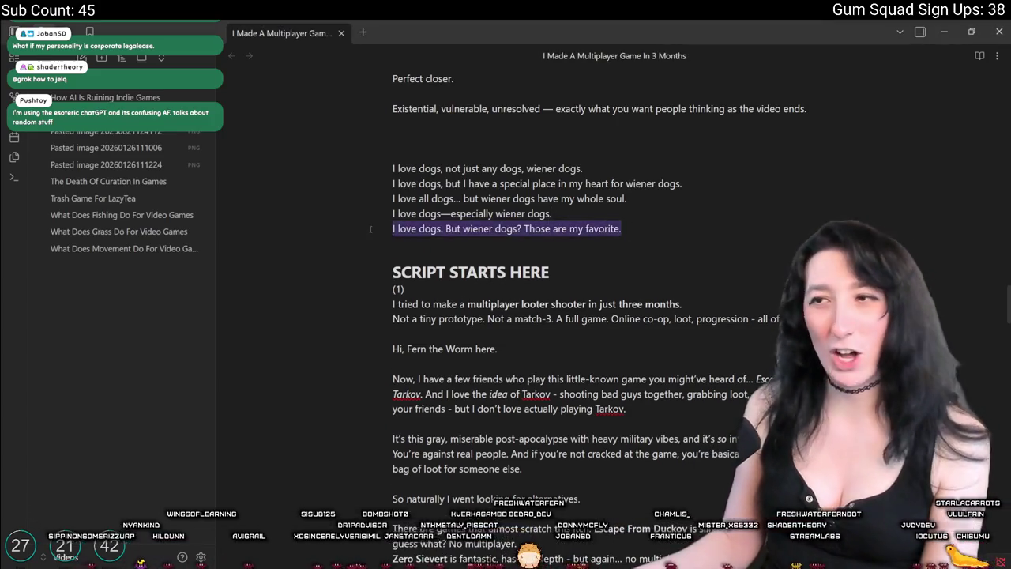
pyautogui.moveTo(583, 168); pyautogui.dragTo(366, 165)
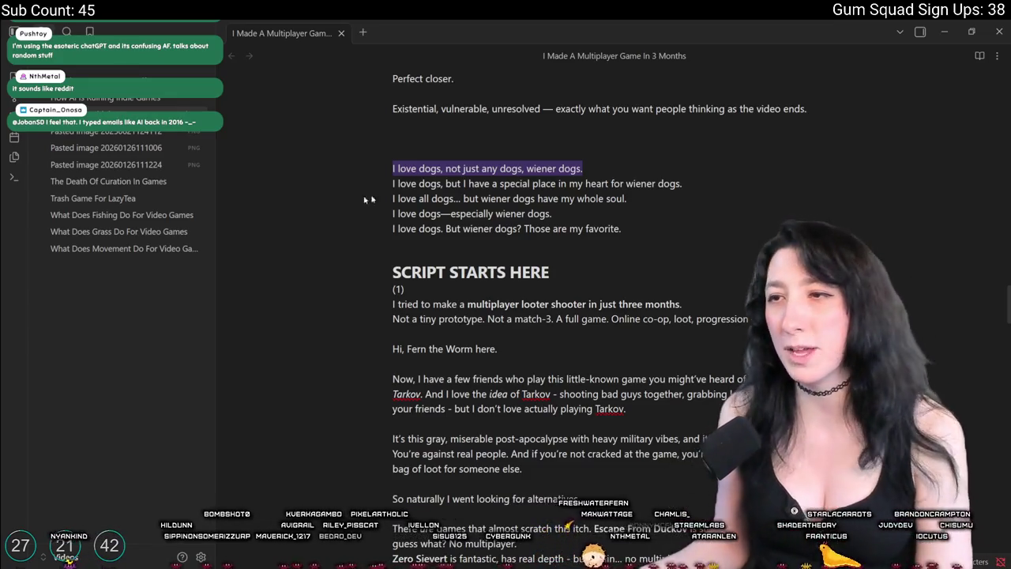
pyautogui.click(324, 199)
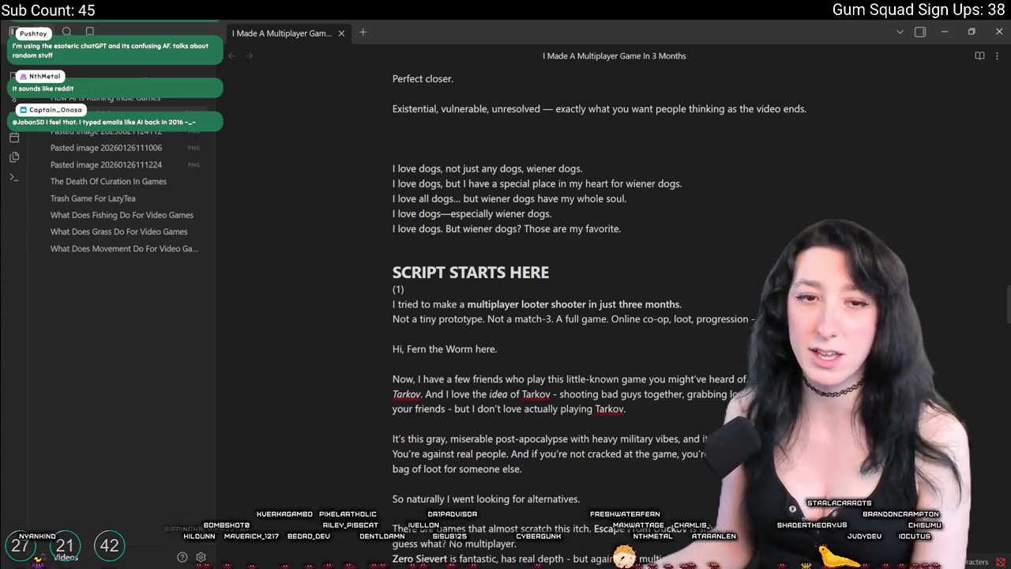
pyautogui.moveTo(649, 203)
pyautogui.mouseDown()
pyautogui.moveTo(368, 192)
pyautogui.moveTo(375, 208)
pyautogui.mouseUp()
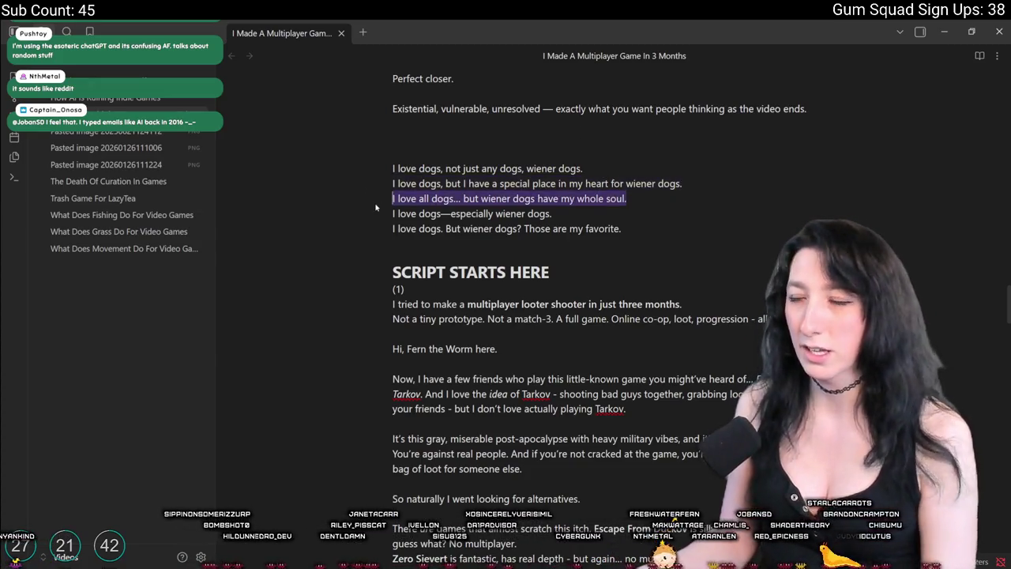
pyautogui.click(660, 222)
pyautogui.press('Return')
pyautogui.press('Return')
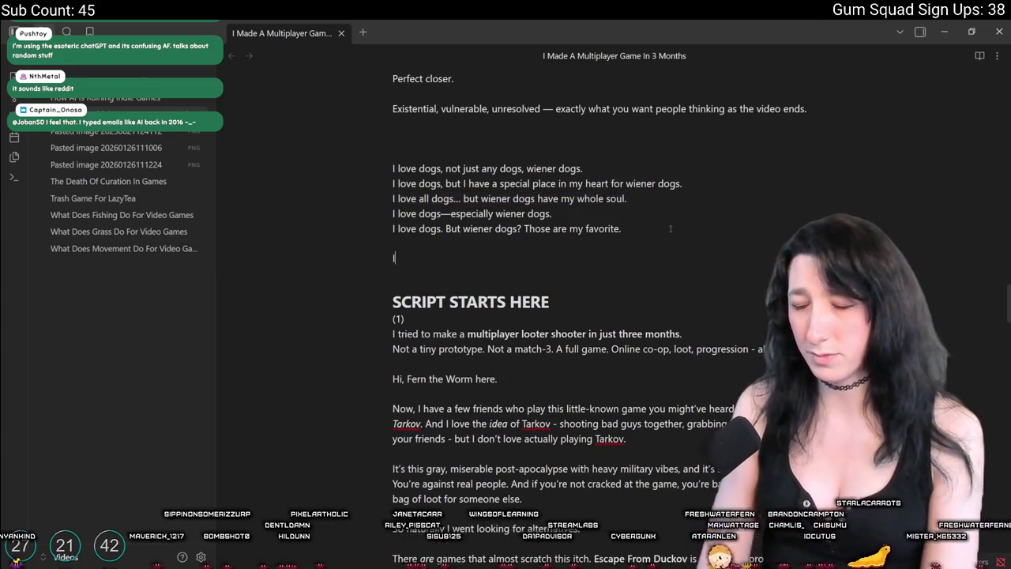
pyautogui.write(' love all dogs ')
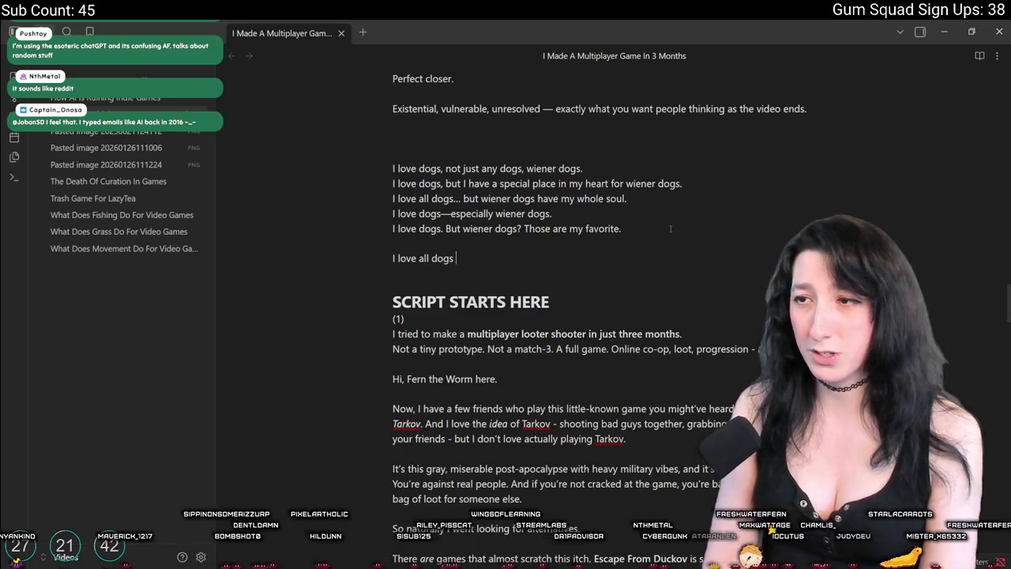
pyautogui.write('equally, ')
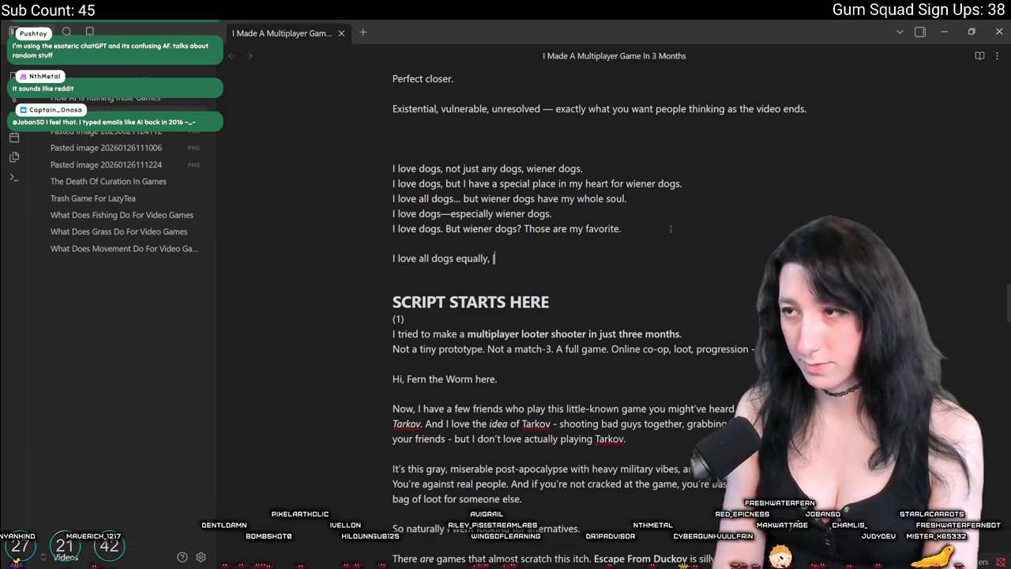
pyautogui.write('except for wiener ')
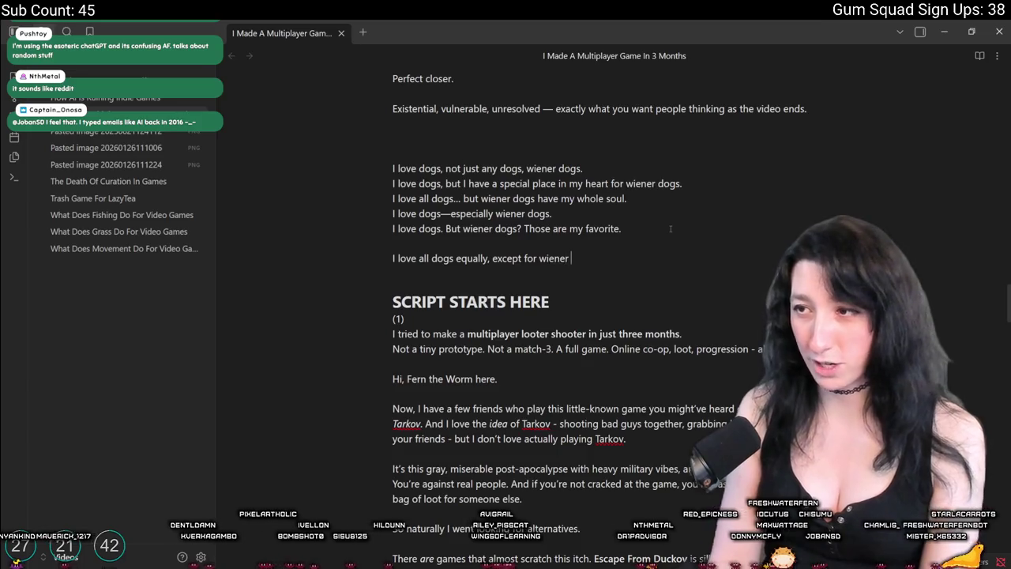
pyautogui.write('dogs. Those')
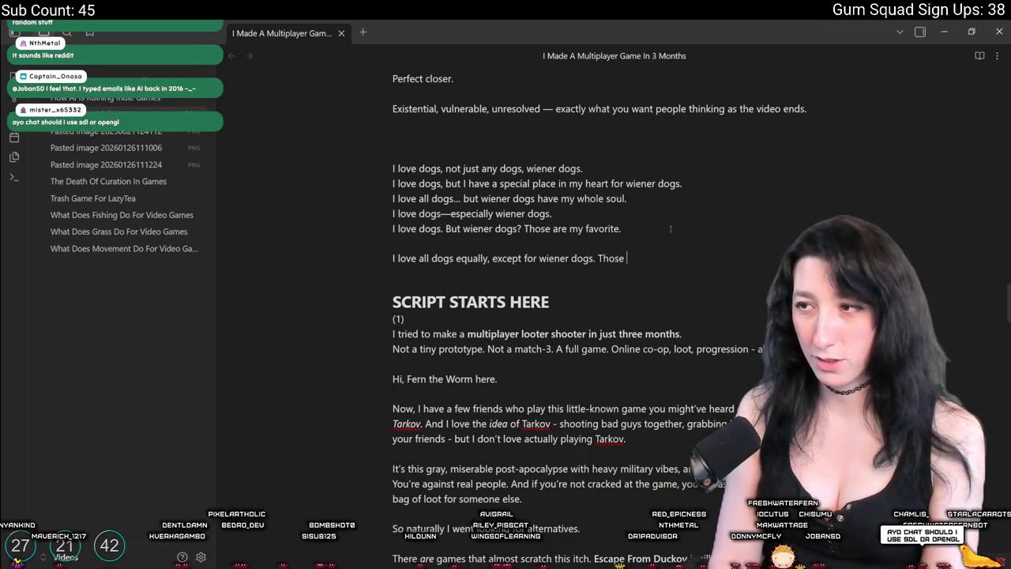
pyautogui.write(' are my faov')
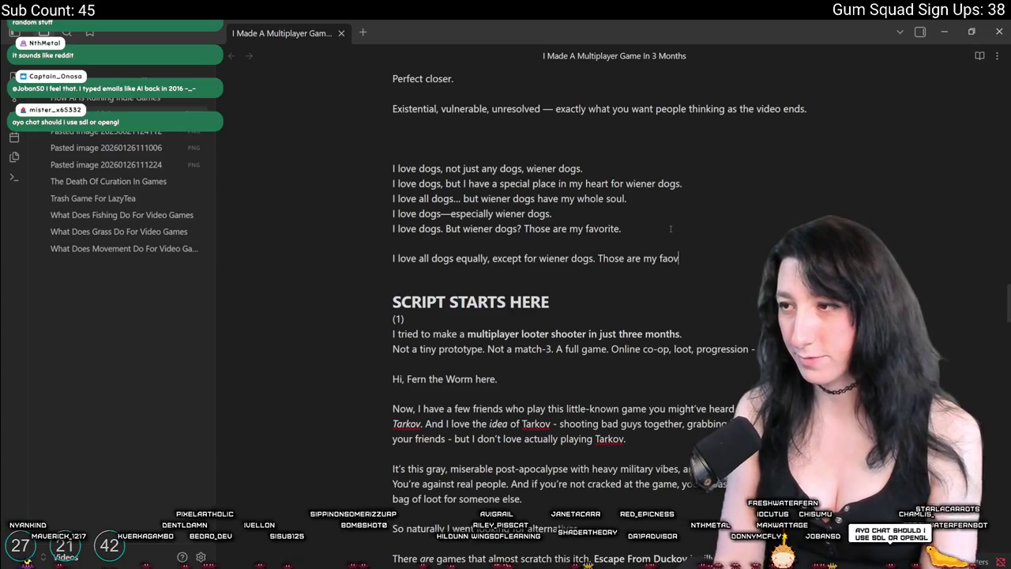
pyautogui.press('BackSpace')
pyautogui.press('BackSpace')
pyautogui.write('vorite.')
# Select all the wiener-dog lines and delete them.
pyautogui.moveTo(695, 258); pyautogui.dragTo(392, 258)
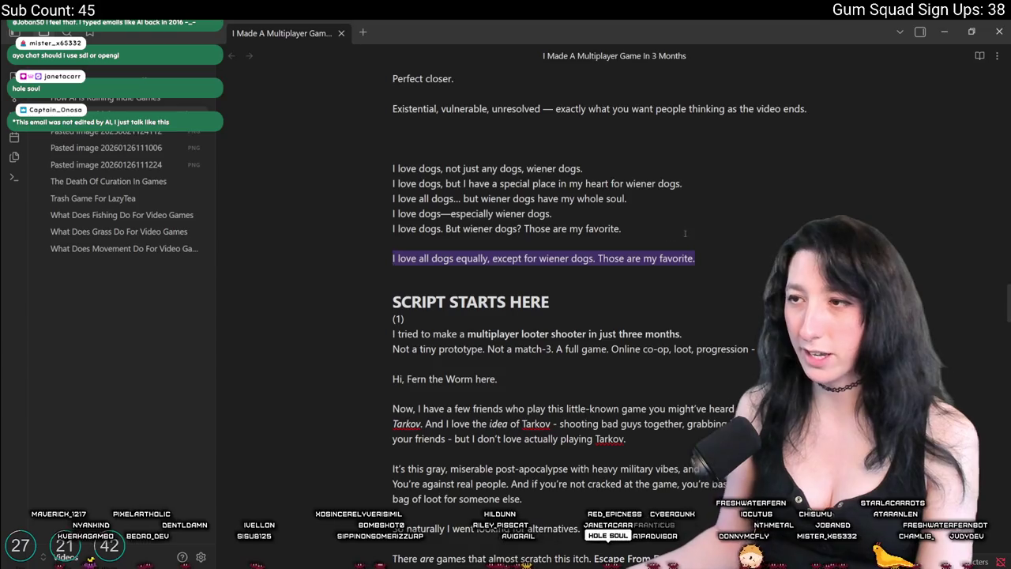
pyautogui.moveTo(703, 243); pyautogui.dragTo(418, 140)
pyautogui.press('BackSpace')
pyautogui.press('BackSpace')
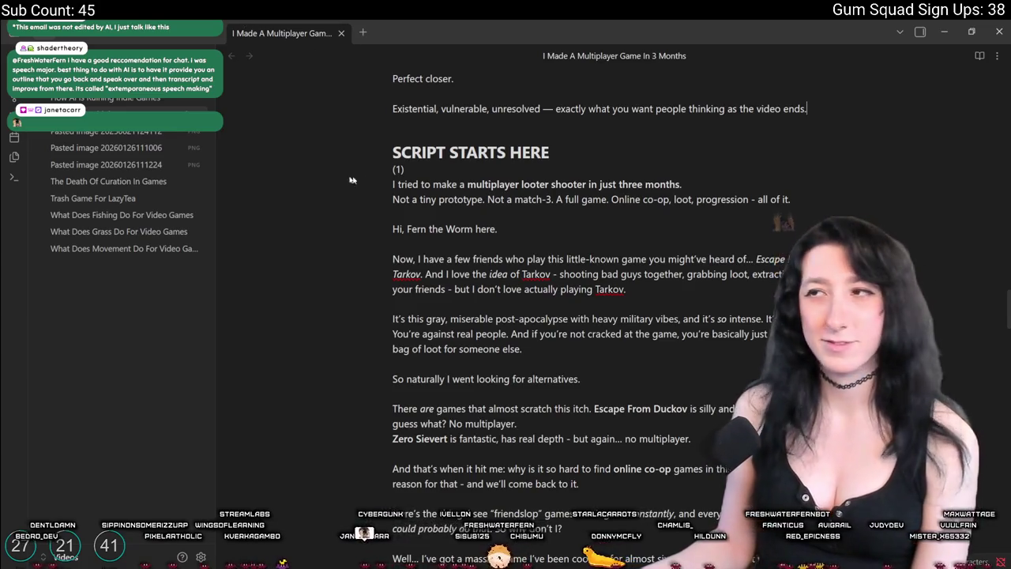
# Switch from Obsidian back to the GameMaker project window.
pyautogui.click(999, 31)
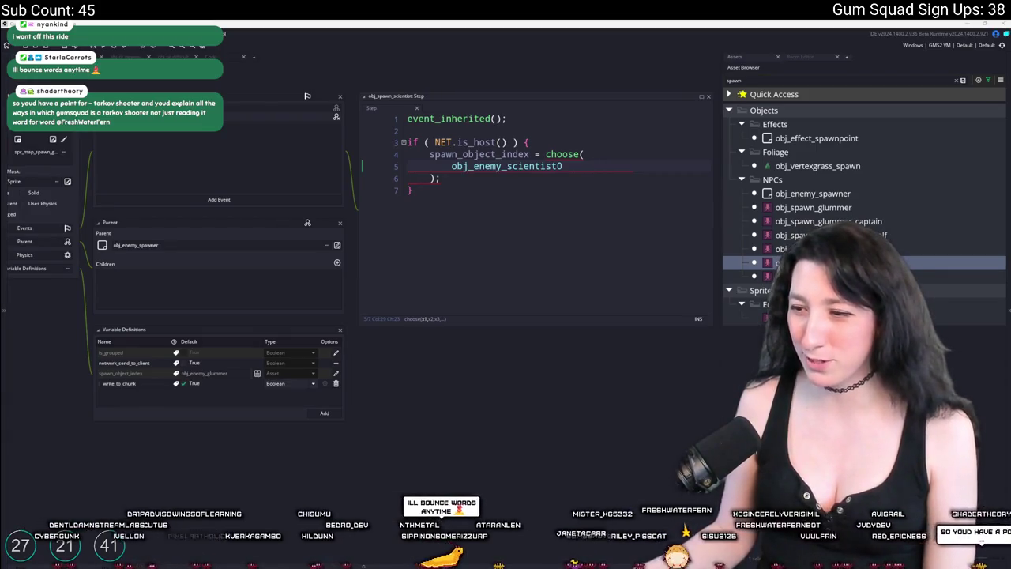
# Search the system for Discord, then dismiss the search.
pyautogui.press('super')
pyautogui.write('discord')
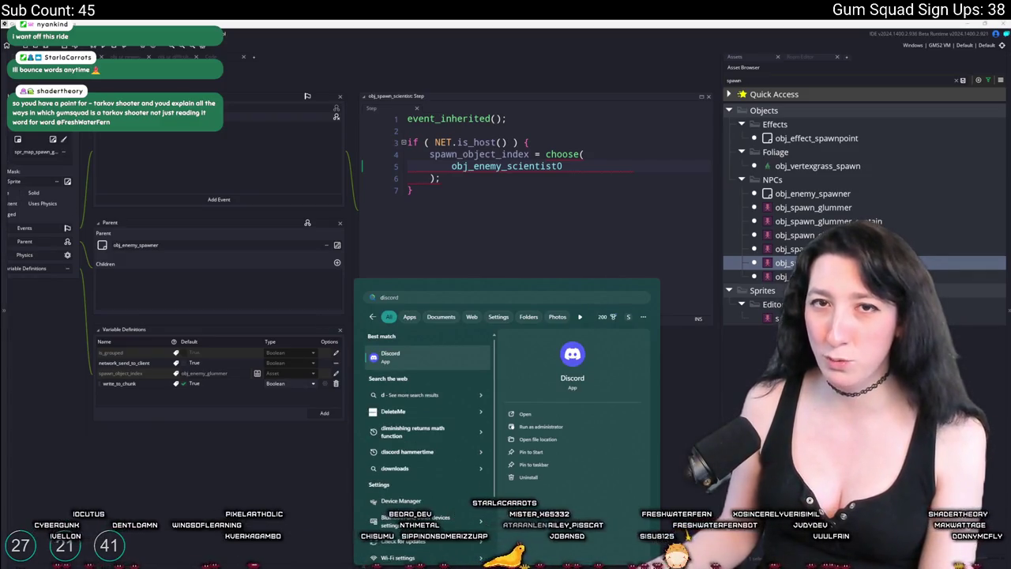
pyautogui.press('Return')
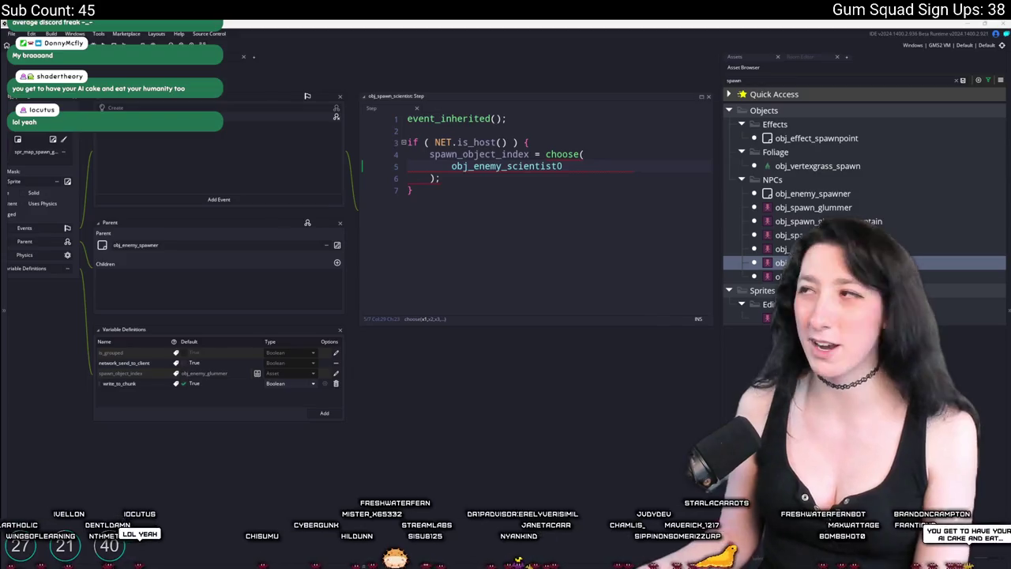
pyautogui.hotkey('alt', 'Tab')
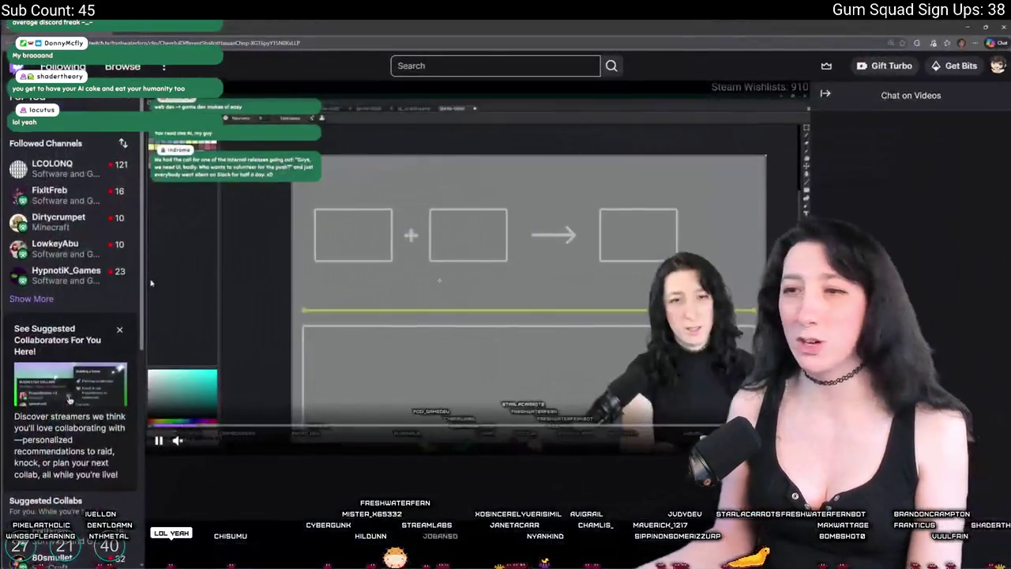
pyautogui.click(160, 441)
pyautogui.doubleClick(160, 440)
pyautogui.click(177, 440)
pyautogui.click(323, 440)
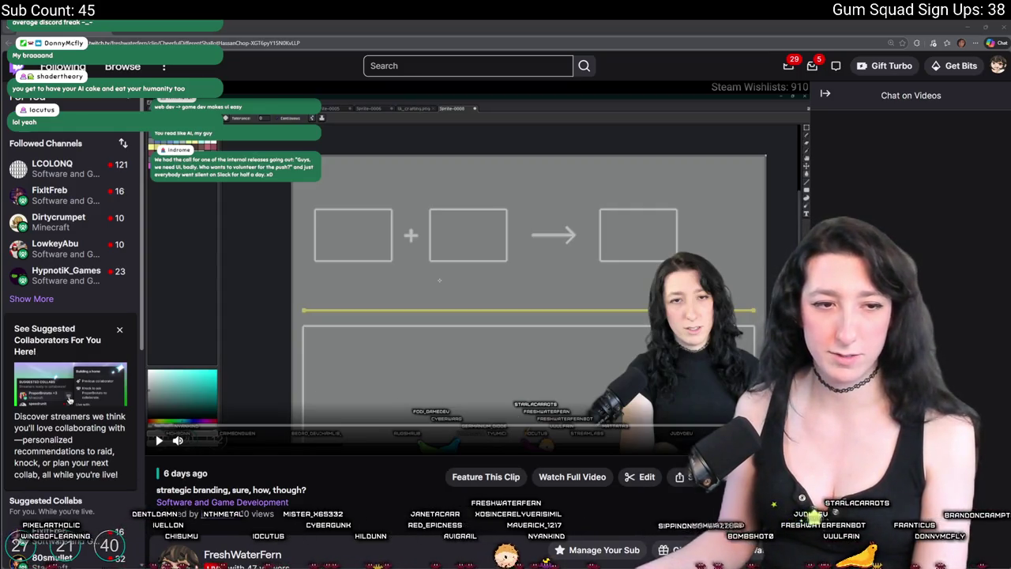
pyautogui.click(207, 316)
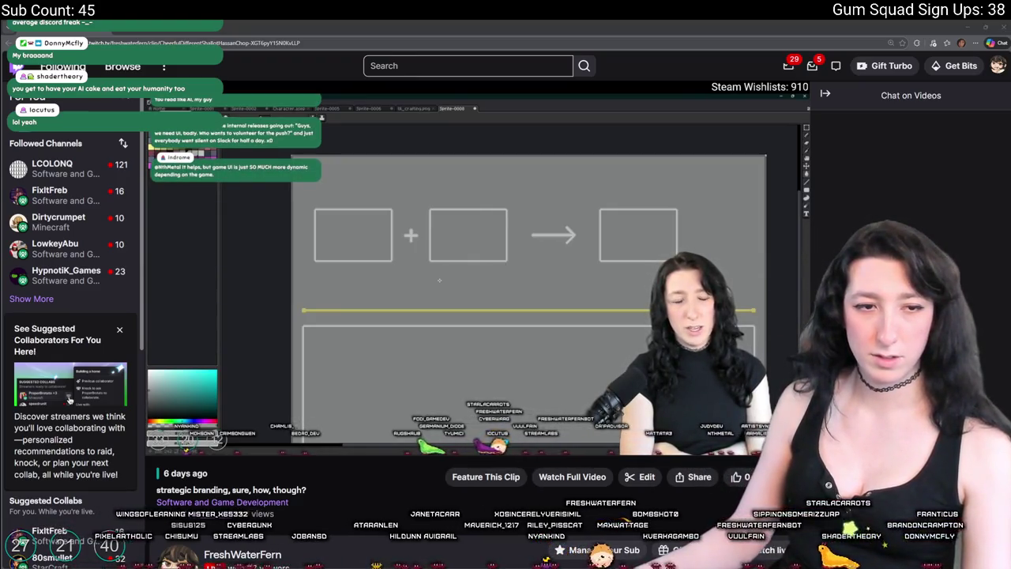
pyautogui.moveTo(233, 450)
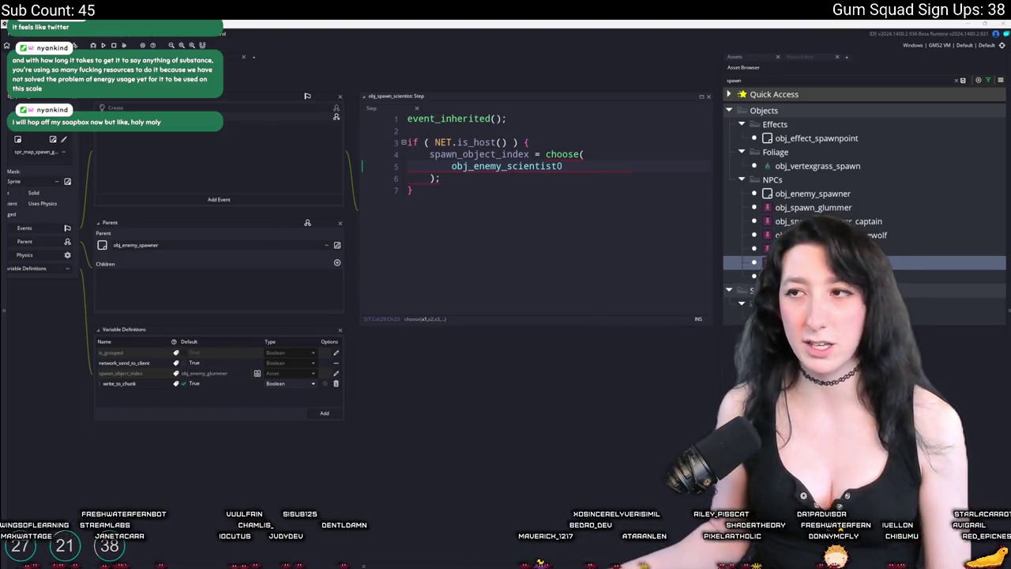
pyautogui.click(592, 165)
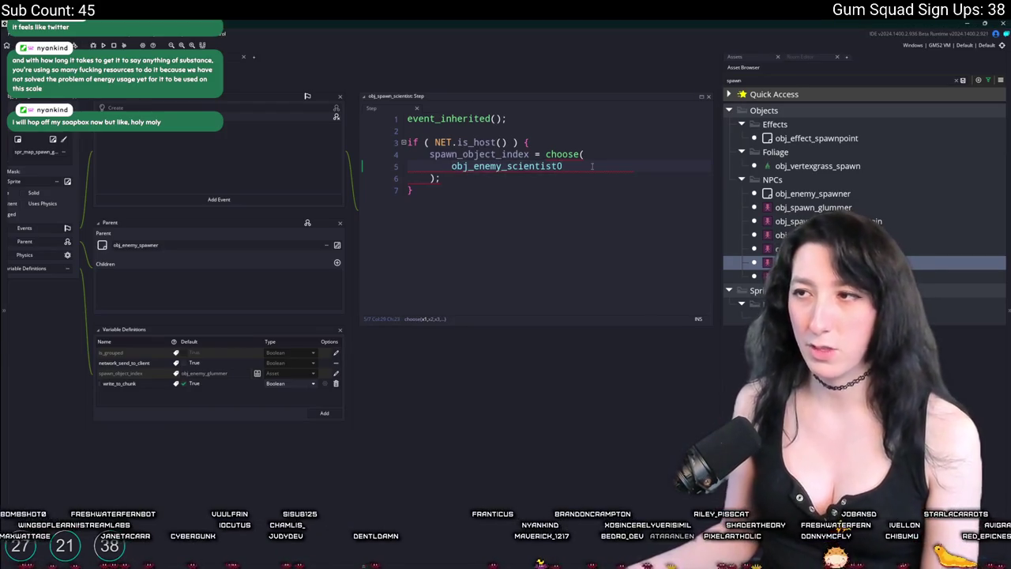
# Add a second obj_enemy_scientist0 entry to the choose() call and run the game with F5.
pyautogui.write(',')
pyautogui.press('Return')
pyautogui.write('obj_enemy_scientist0')
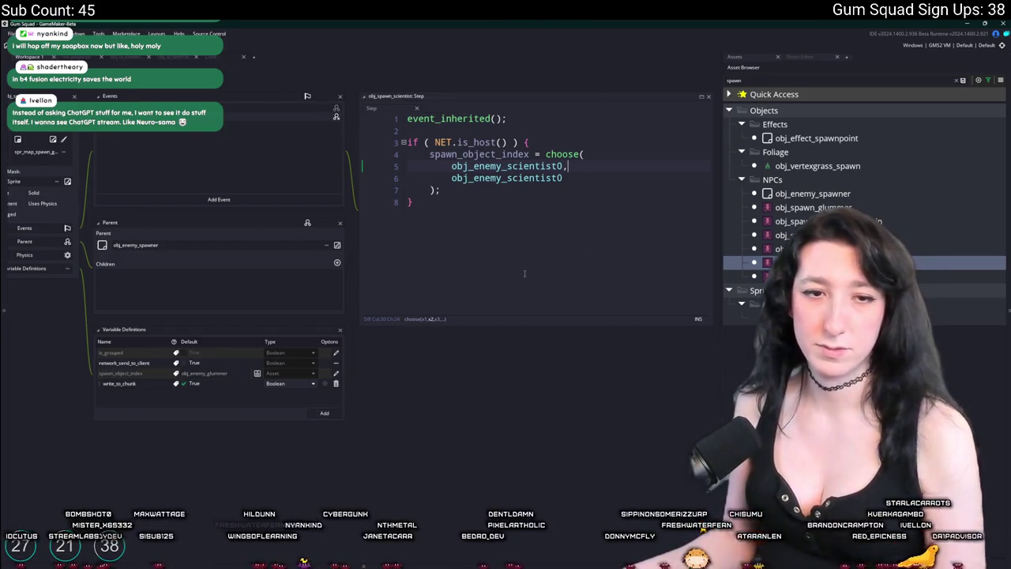
pyautogui.click(564, 237)
pyautogui.press('F5')
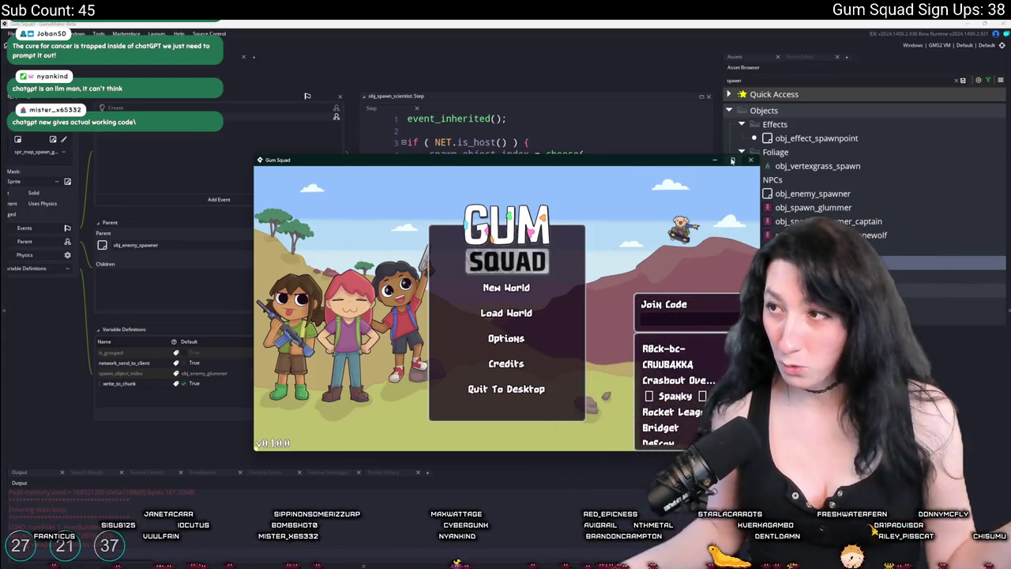
# Maximize the Gum Squad window and go to the New World setup screen.
pyautogui.click(732, 160)
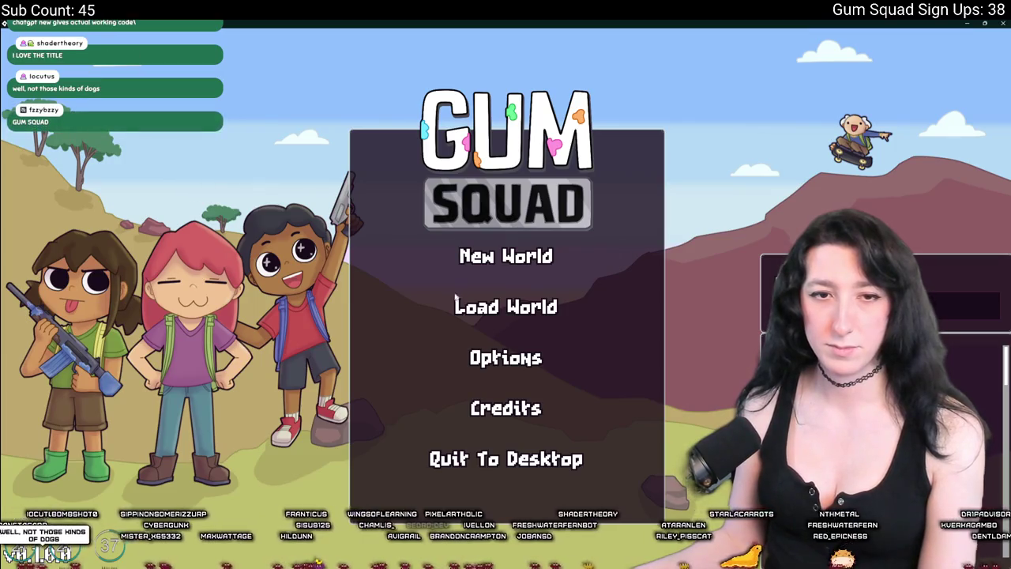
pyautogui.click(498, 270)
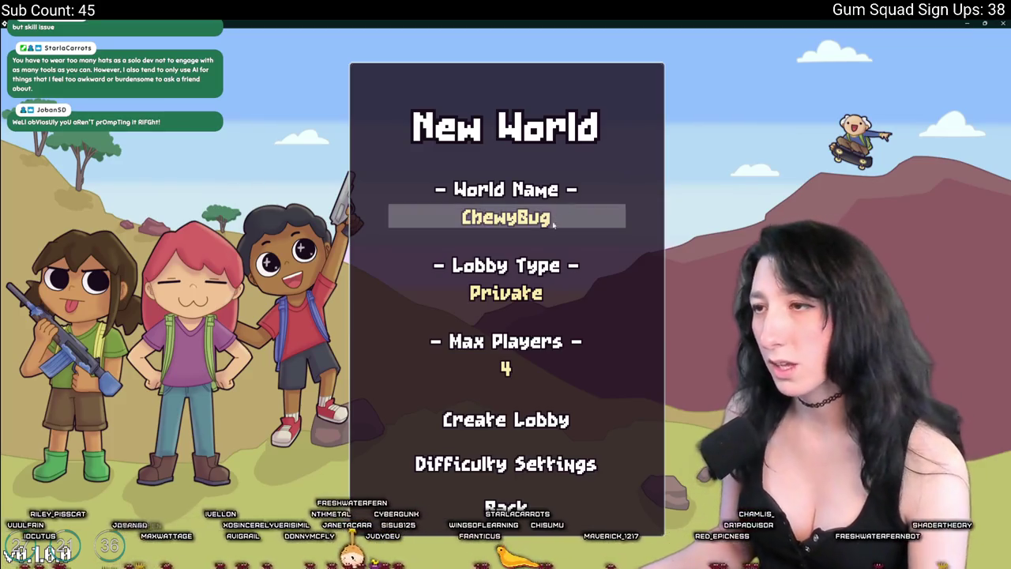
# Check that the Difficulty Settings sliders are at 100%, then return to the New World setup.
pyautogui.click(521, 458)
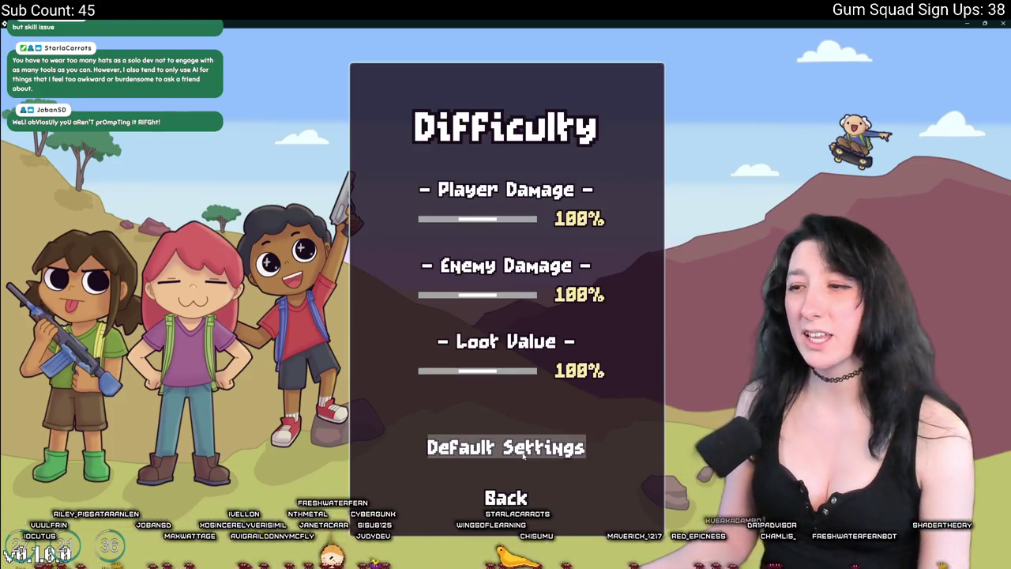
pyautogui.click(505, 497)
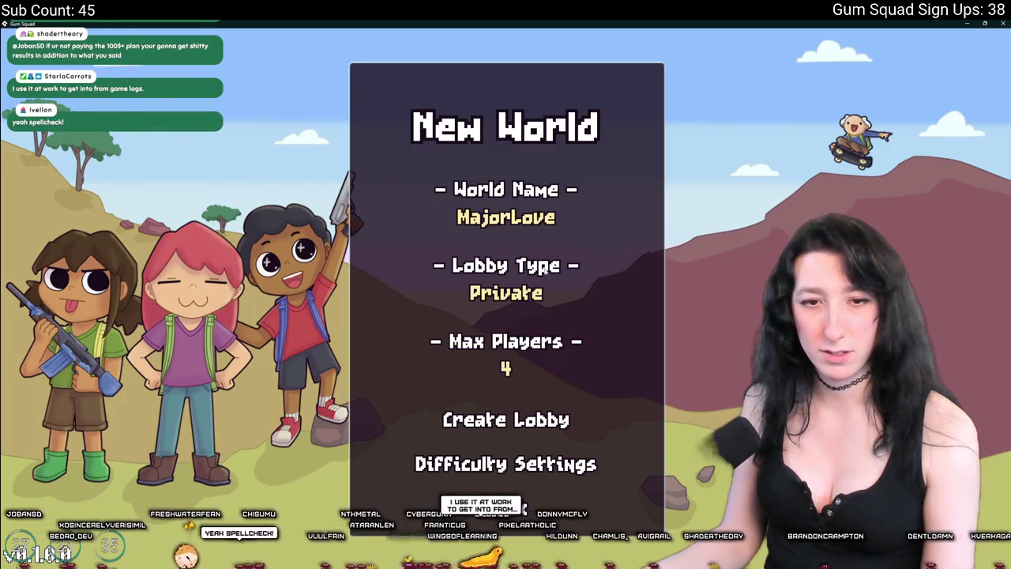
# Create the MajorLove lobby and walk the character south. Then quit back to the rm_playarea room editor.
pyautogui.click(506, 417)
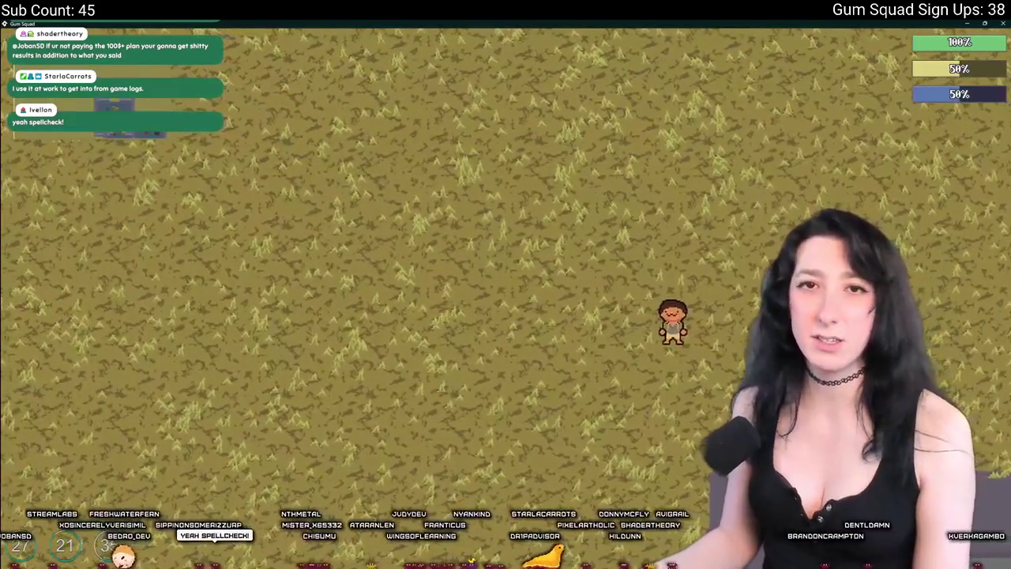
pyautogui.press('s')
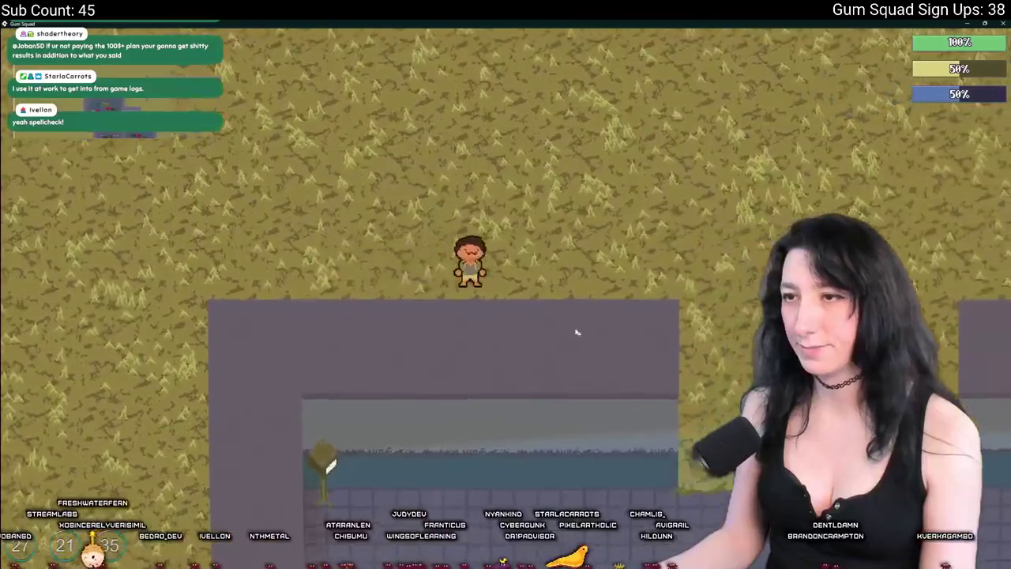
pyautogui.press('i')
pyautogui.press('i')
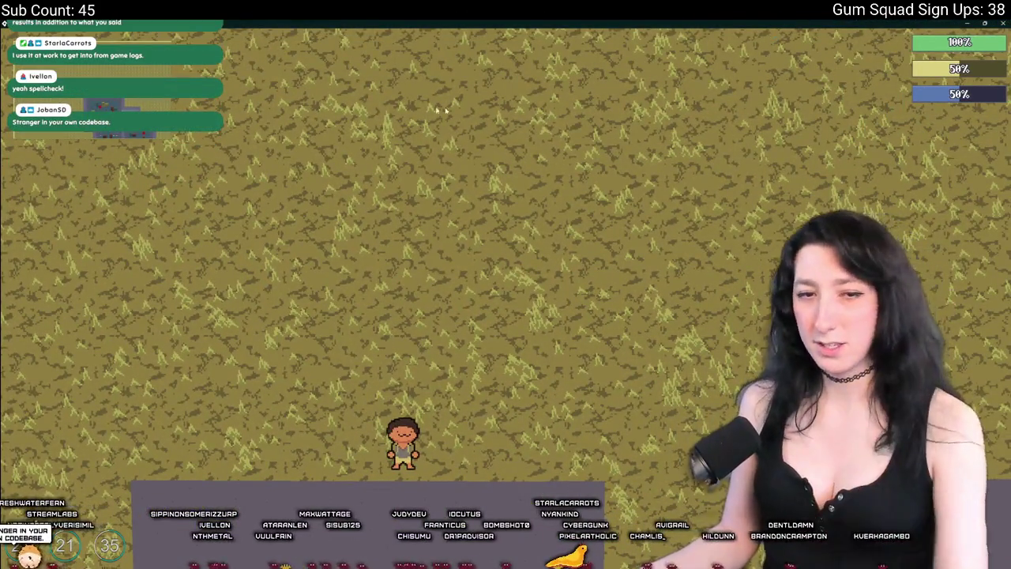
pyautogui.press('Escape')
pyautogui.click(306, 167)
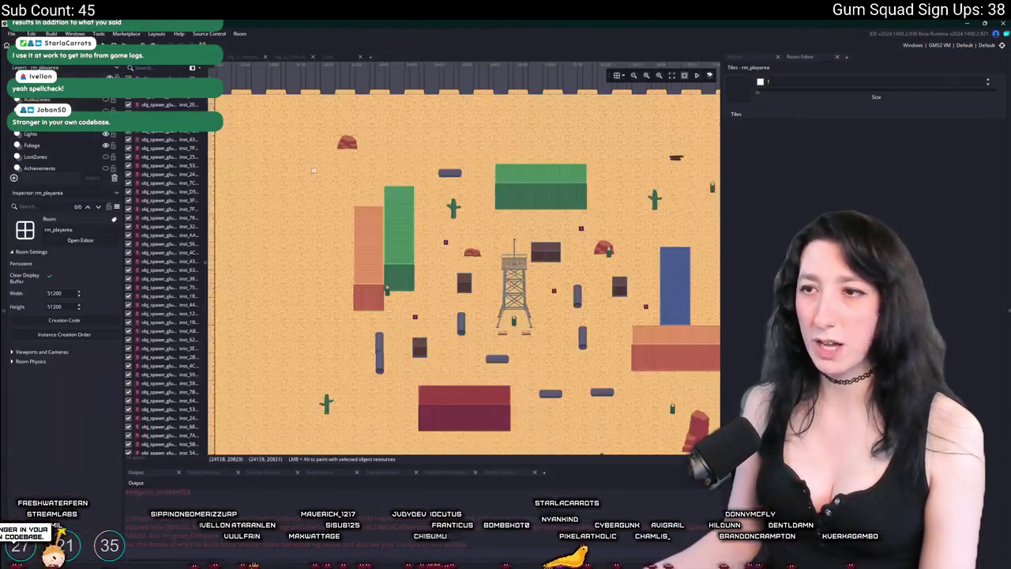
# Inspect obj_spawn_scientist and its spawner instance in rm_playarea, then select the Instances layer.
pyautogui.scroll(-5, 306, 168)
pyautogui.scroll(2, 671, 237)
pyautogui.click(736, 57)
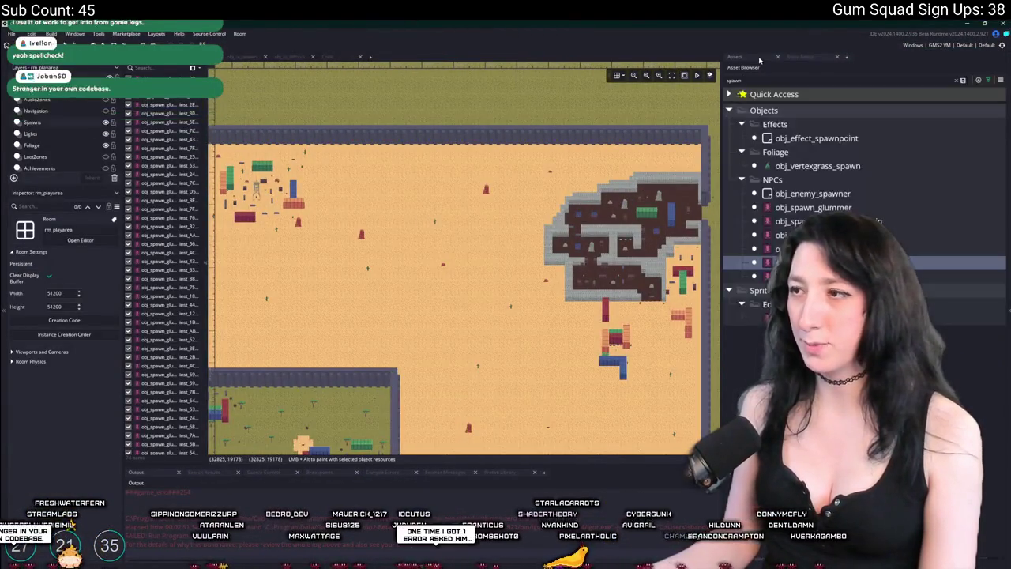
pyautogui.click(782, 276)
pyautogui.scroll(5, 231, 180)
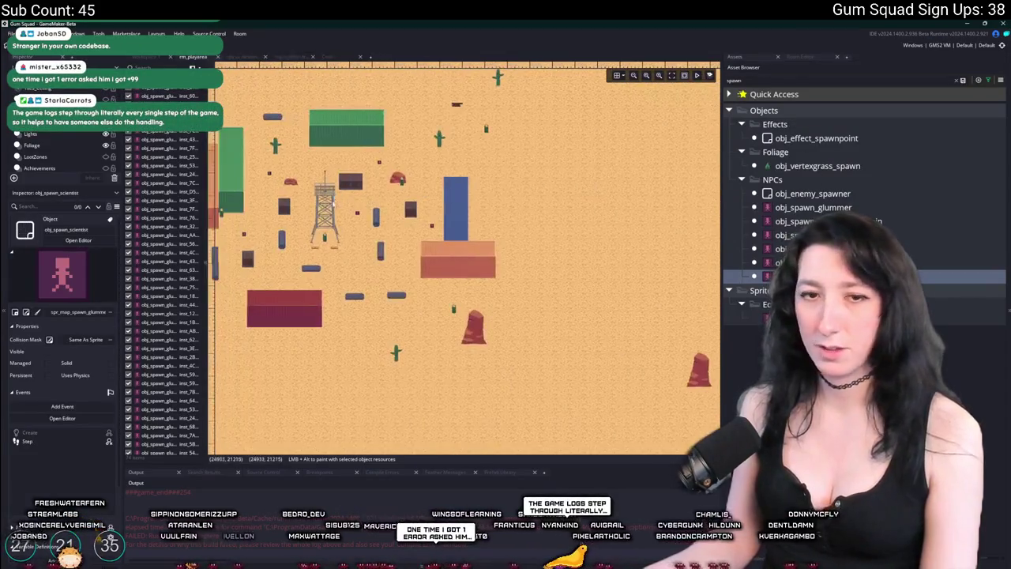
pyautogui.scroll(4, 347, 237)
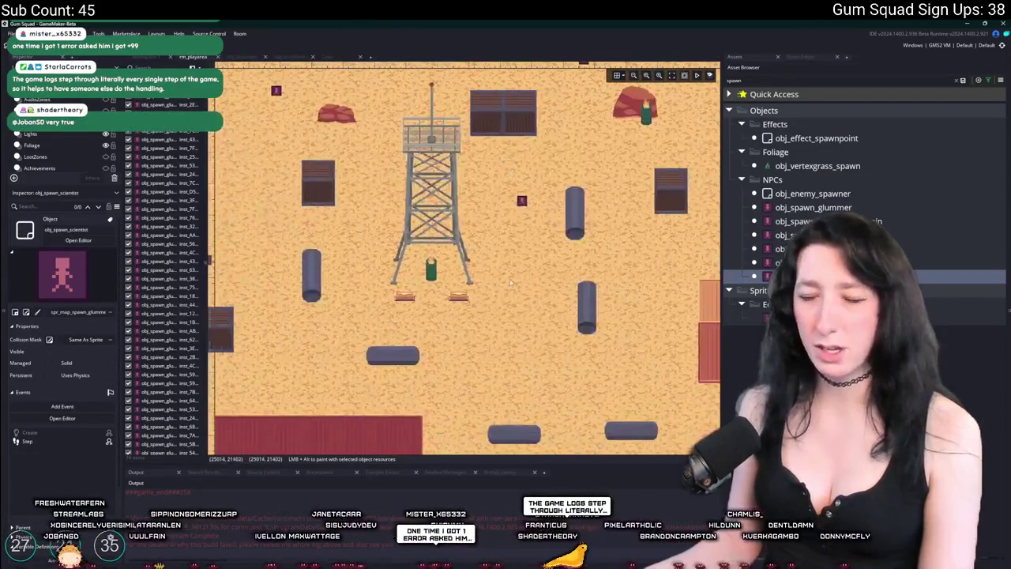
pyautogui.click(534, 308)
pyautogui.scroll(-3, 534, 308)
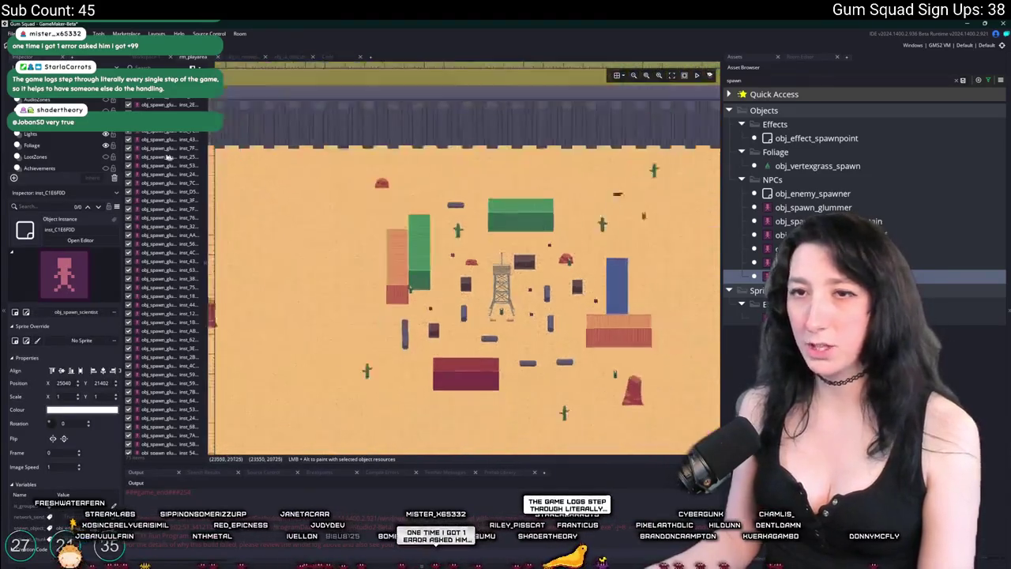
pyautogui.click(384, 288)
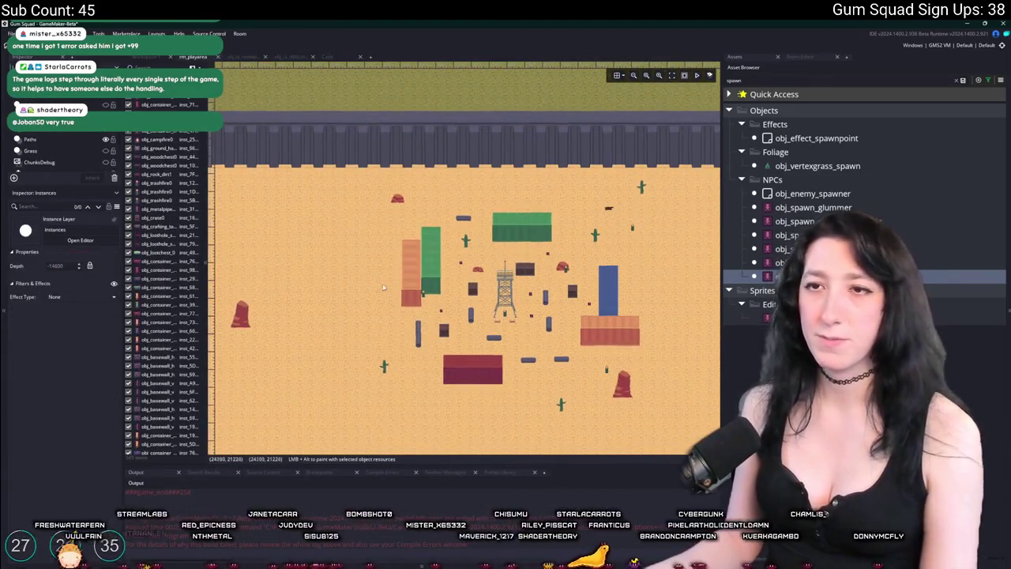
pyautogui.scroll(-5, 384, 288)
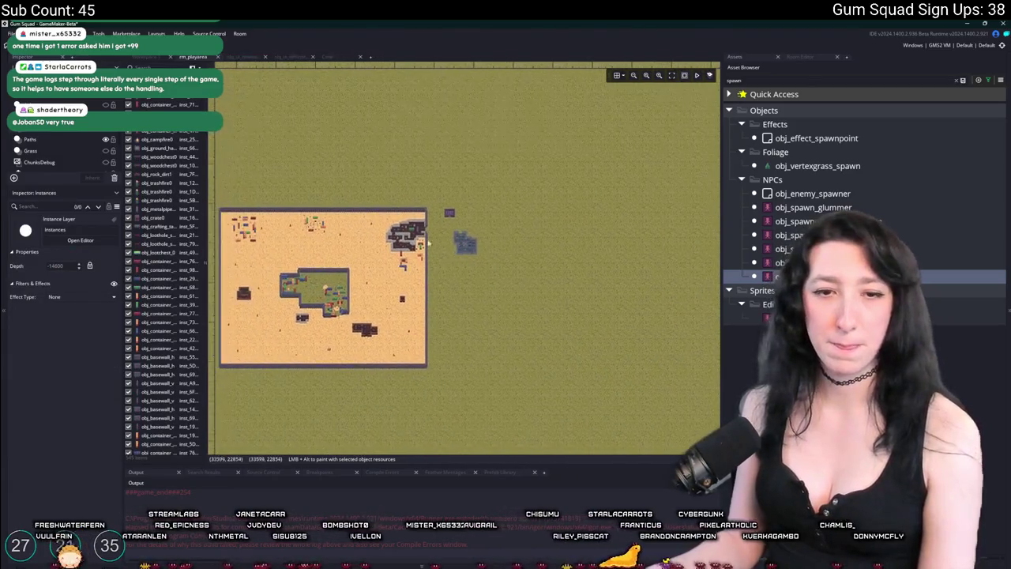
pyautogui.scroll(5, 436, 248)
# Move the obj_player instance from the base to the desert near the watchtower.
pyautogui.click(624, 253)
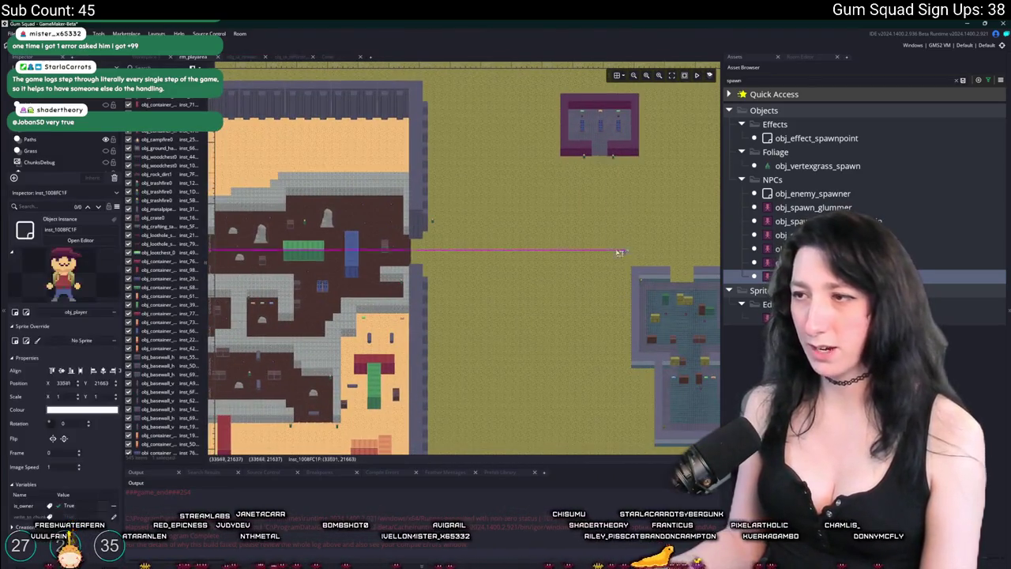
pyautogui.click(313, 186)
pyautogui.hscroll(-5, 287, 195)
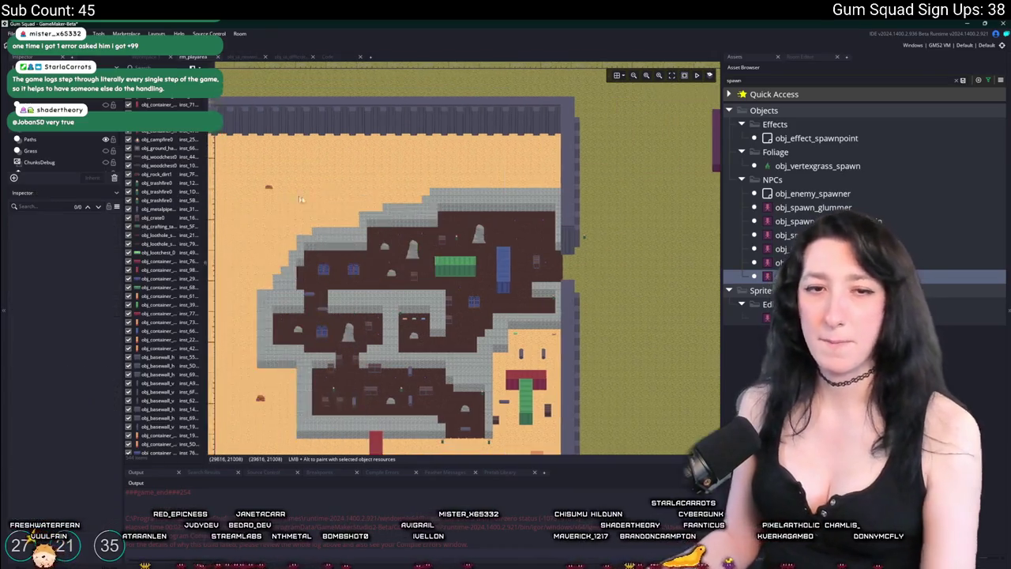
pyautogui.hscroll(-15, 285, 194)
pyautogui.scroll(5, 393, 240)
pyautogui.click(215, 73)
pyautogui.moveTo(238, 91)
pyautogui.mouseDown()
pyautogui.moveTo(472, 442)
pyautogui.moveTo(445, 361)
pyautogui.moveTo(390, 388)
pyautogui.mouseUp()
# Rerun the game, confirming the prompt to stop the old run and rebuild.
pyautogui.press('F5')
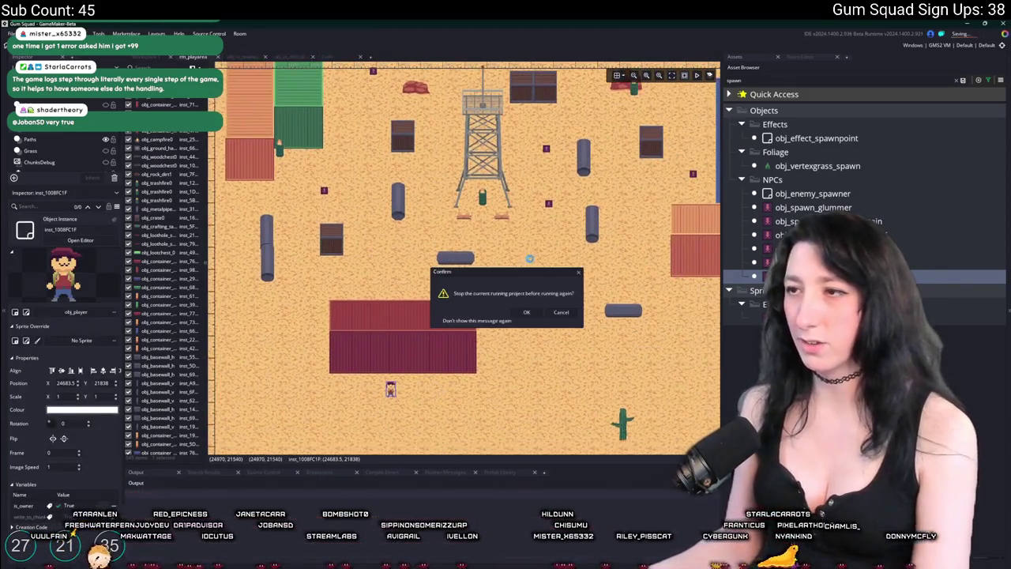
pyautogui.click(573, 313)
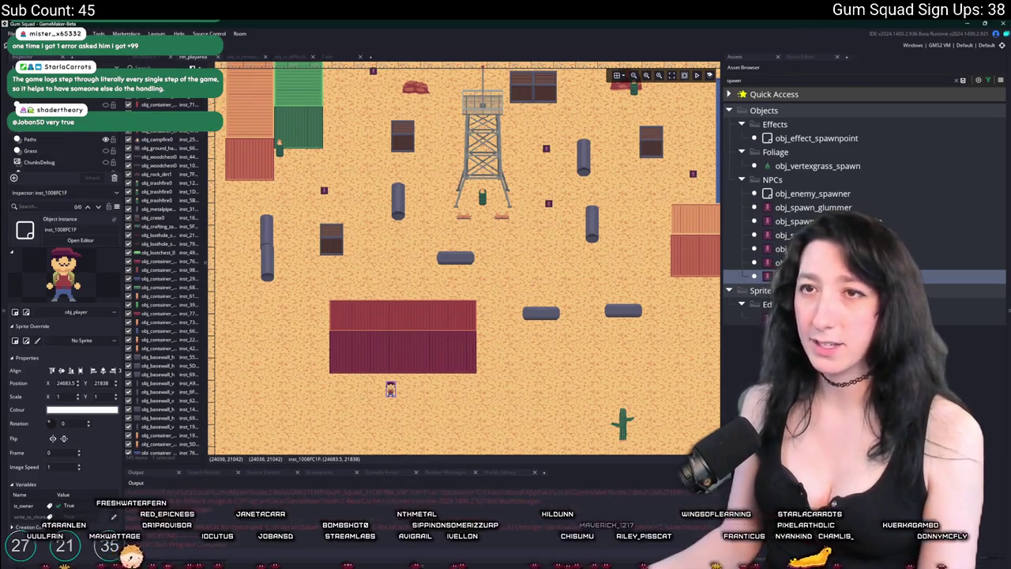
pyautogui.moveTo(521, 135)
pyautogui.mouseDown()
pyautogui.moveTo(600, 279)
pyautogui.moveTo(639, 278)
pyautogui.mouseUp()
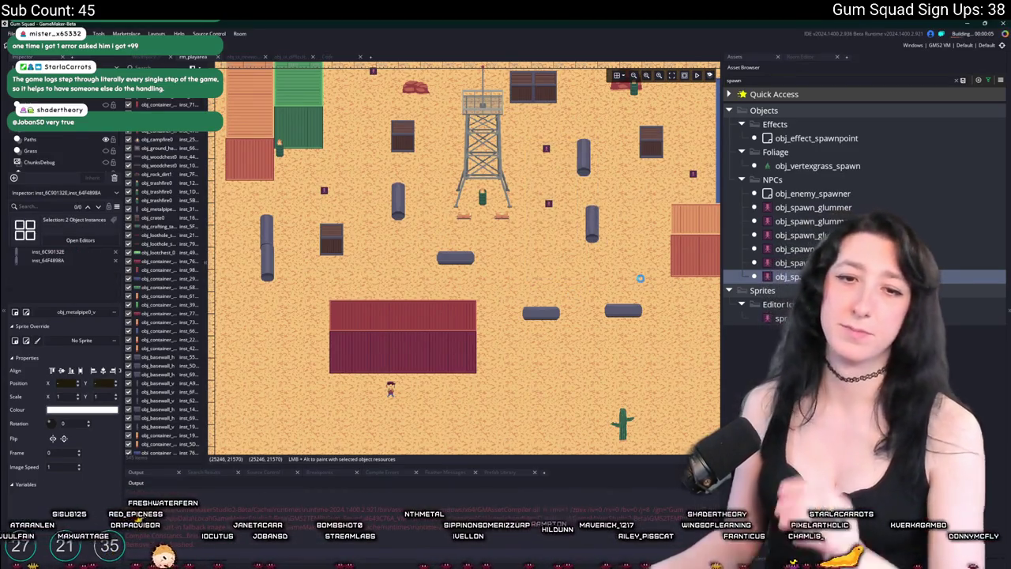
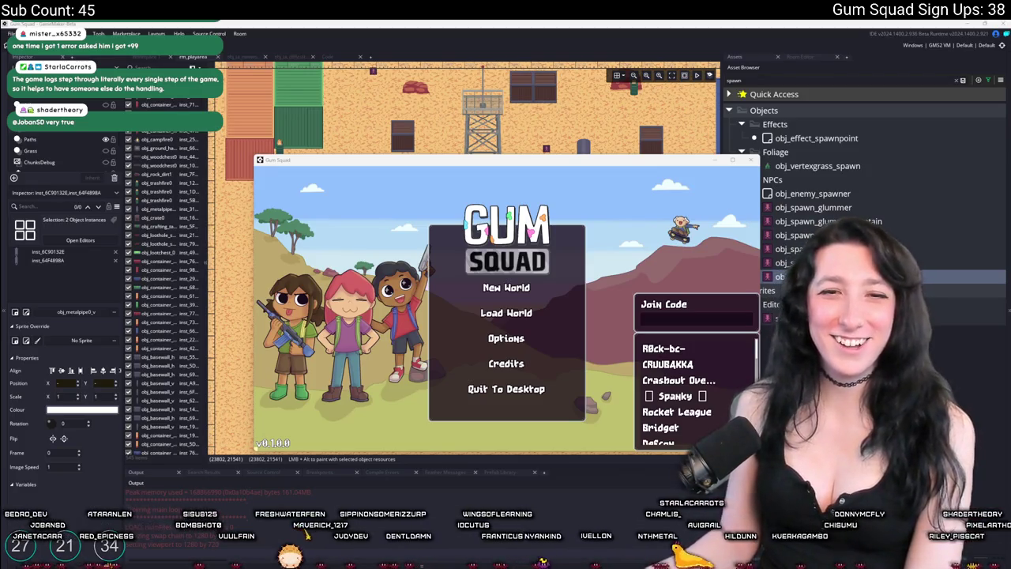
# Fullscreen Gum Squad and create a New World lobby.
pyautogui.press('F11')
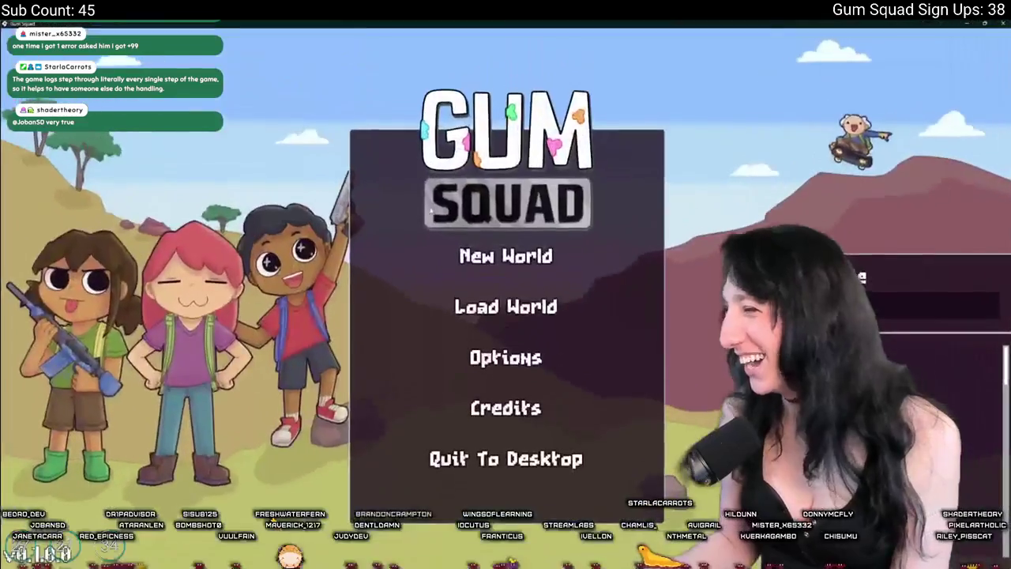
pyautogui.click(521, 254)
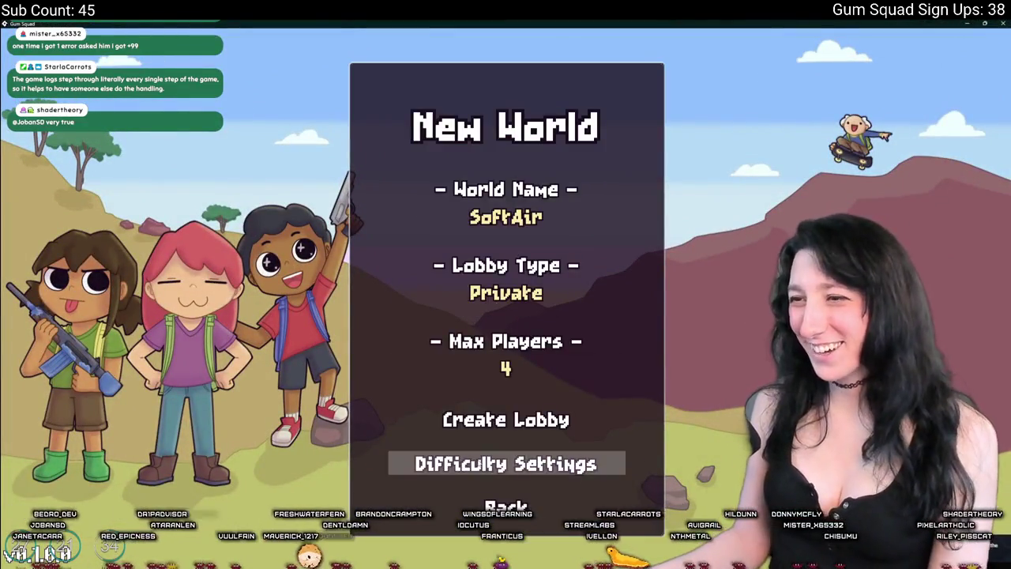
pyautogui.click(493, 419)
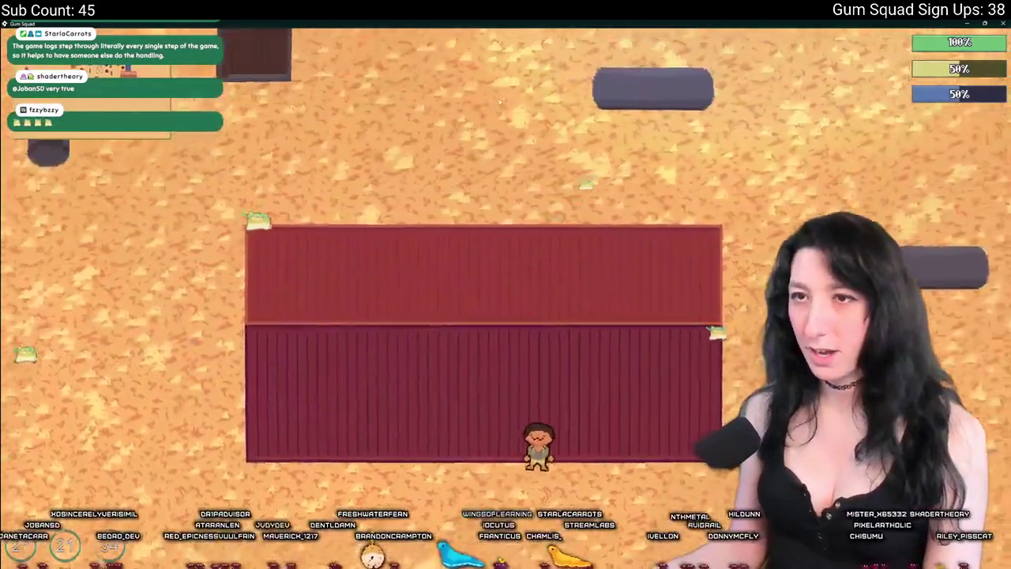
# Walk the character up and right across the desert, toggling the inventory panel open and closed.
pyautogui.press('d')
pyautogui.press('w')
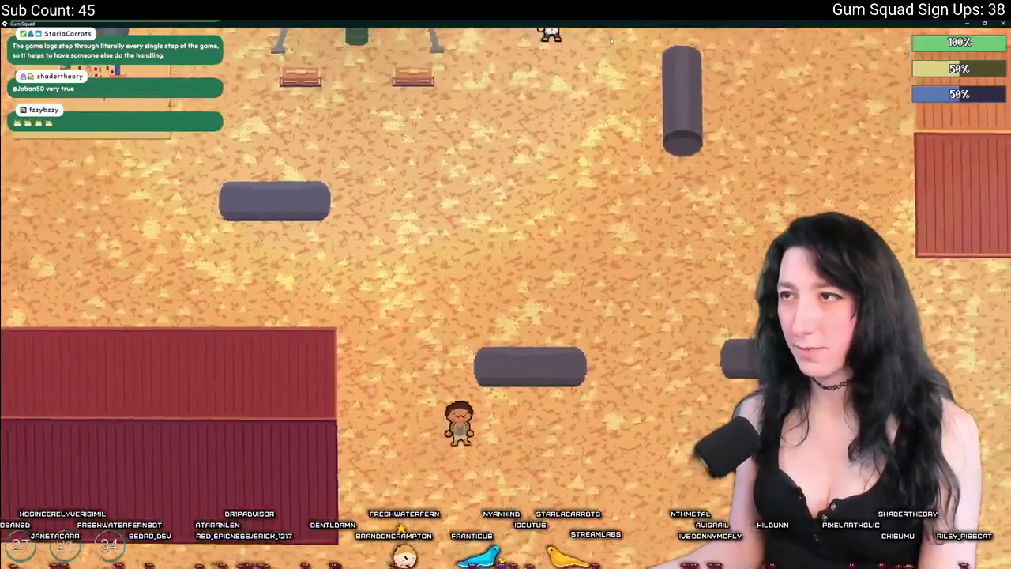
pyautogui.press('Tab')
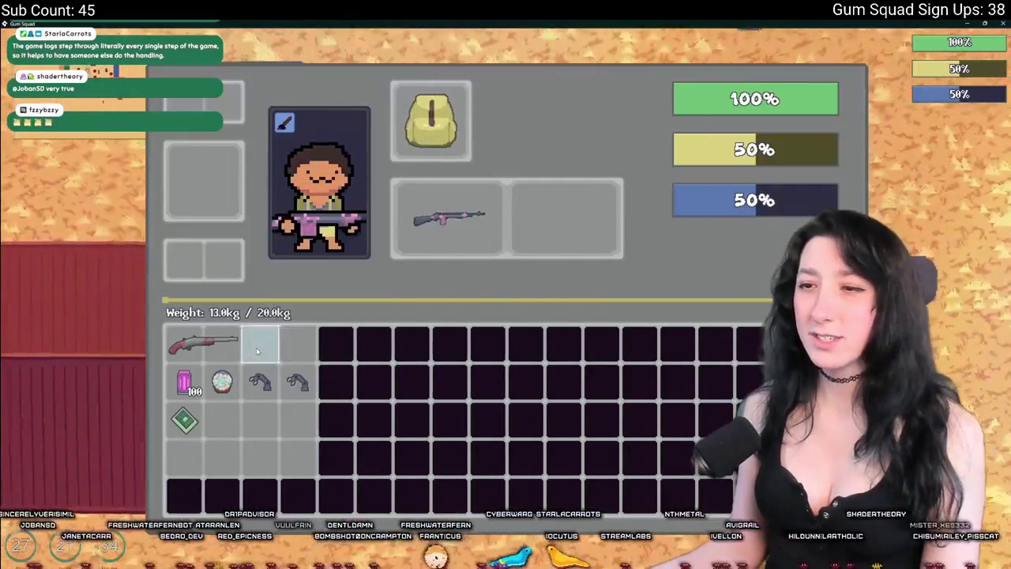
pyautogui.press('Tab')
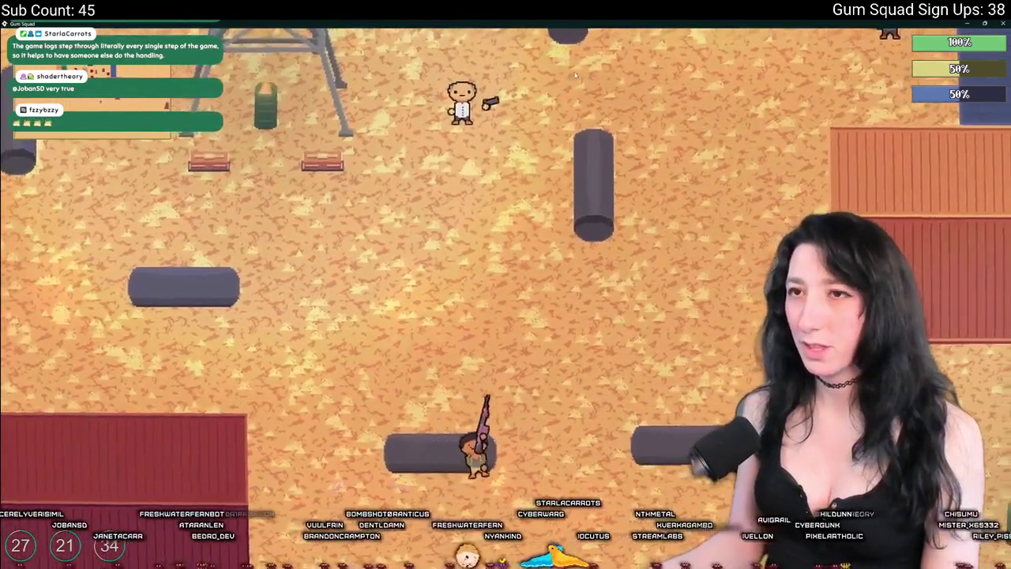
# Walk past the watchtower and other players toward the buildings, then quit the game.
pyautogui.press('a')
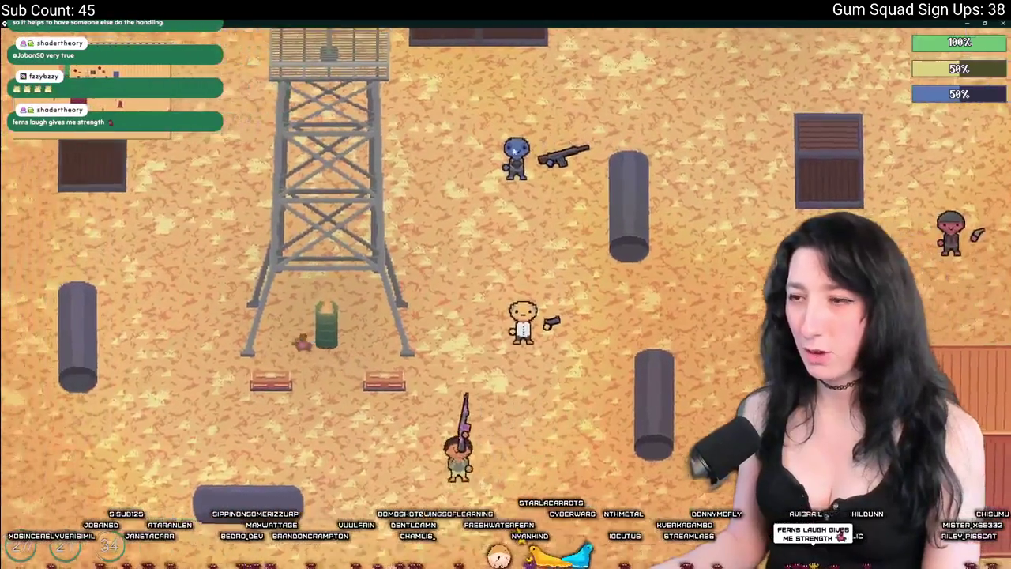
pyautogui.press('w')
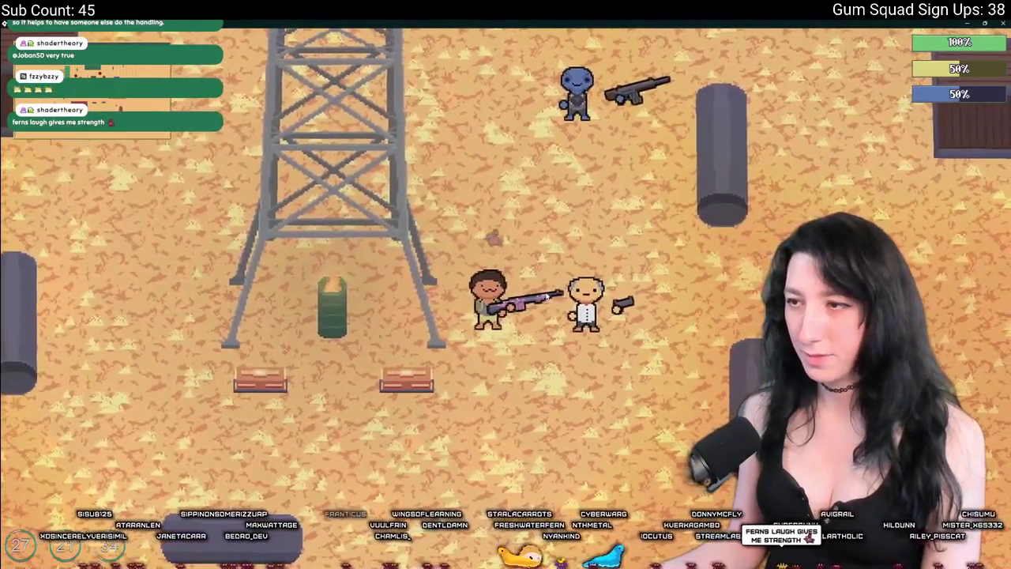
pyautogui.press('s')
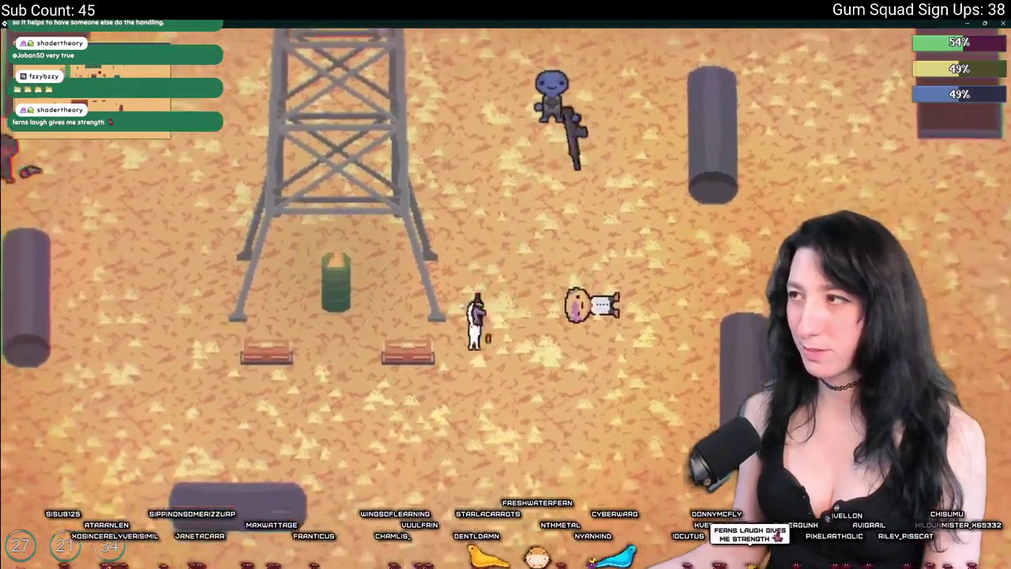
pyautogui.press('s')
pyautogui.press('a')
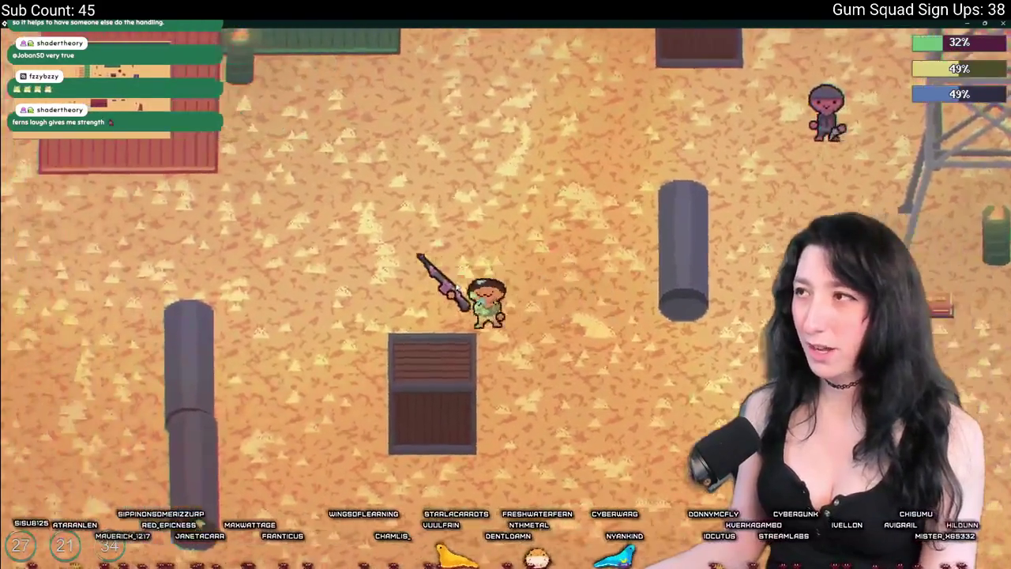
pyautogui.press('a')
pyautogui.press('w')
pyautogui.press('w')
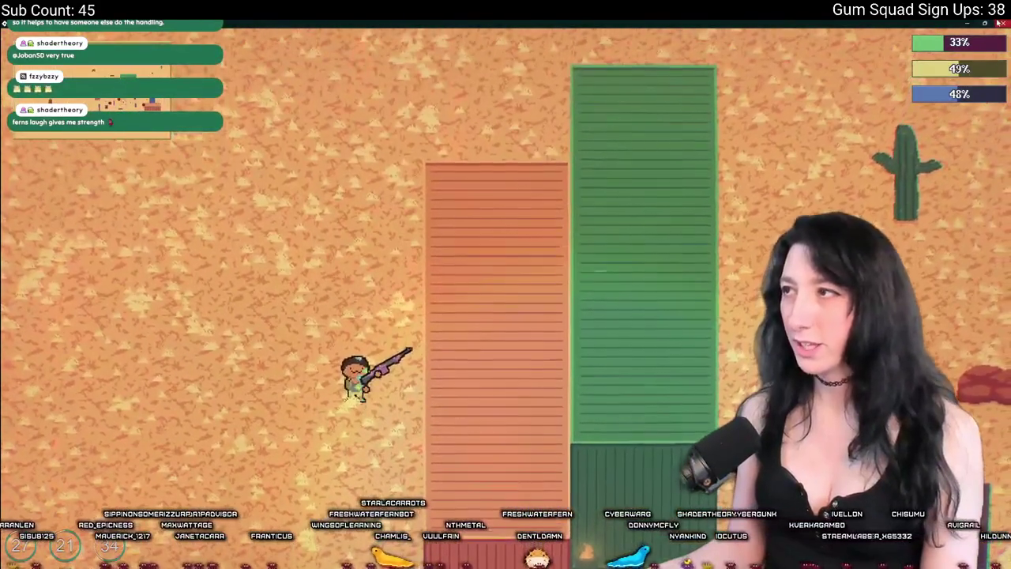
pyautogui.press('Escape')
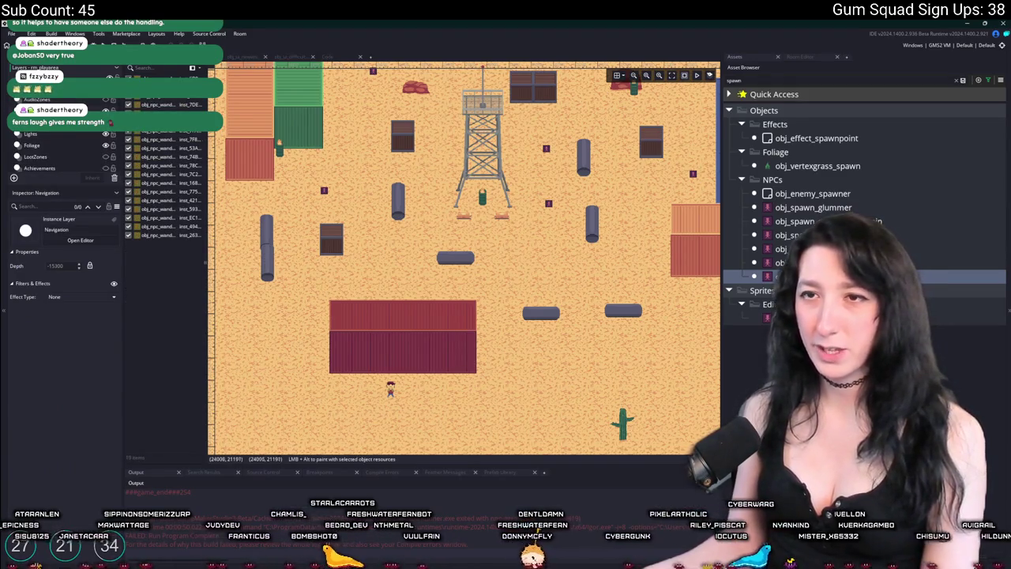
# Place a new obj_npc_wander_area in the desert room and stretch it over most of the map.
pyautogui.click(648, 124)
pyautogui.scroll(-3, 648, 124)
pyautogui.scroll(-3, 426, 302)
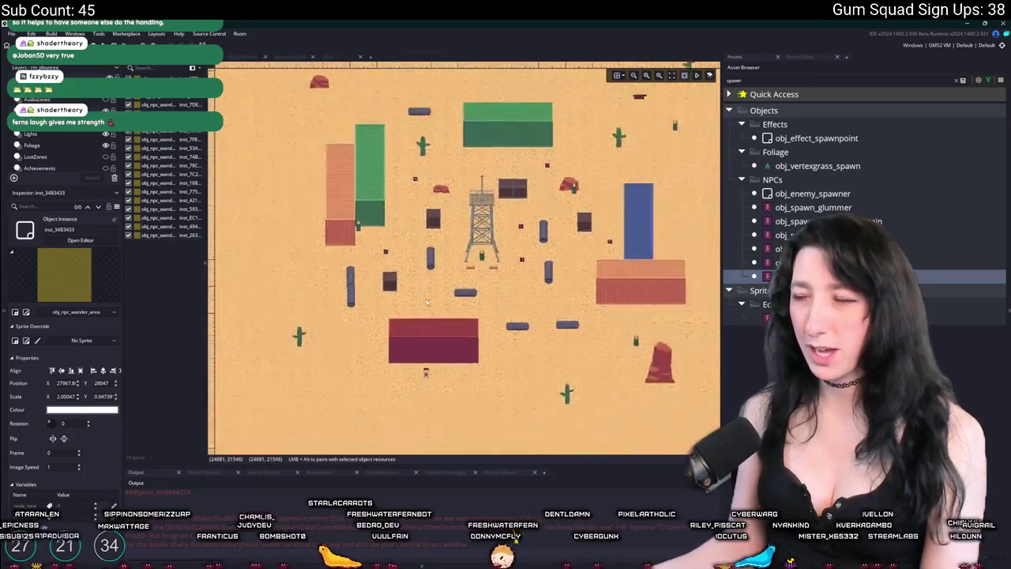
pyautogui.scroll(-1, 426, 303)
pyautogui.moveTo(289, 146)
pyautogui.mouseDown()
pyautogui.moveTo(400, 173)
pyautogui.moveTo(413, 186)
pyautogui.moveTo(388, 179)
pyautogui.mouseUp()
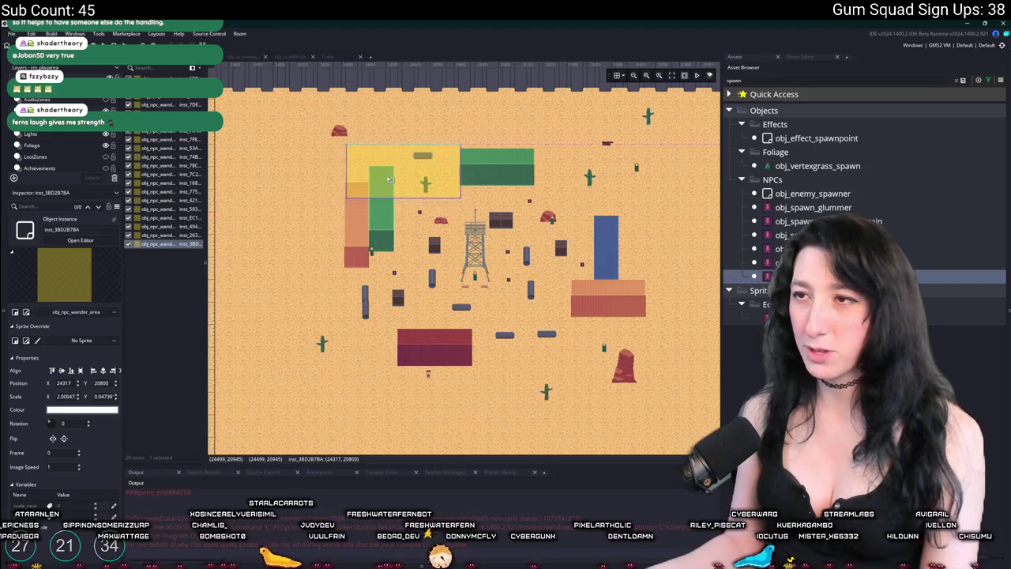
pyautogui.moveTo(460, 198); pyautogui.dragTo(660, 386)
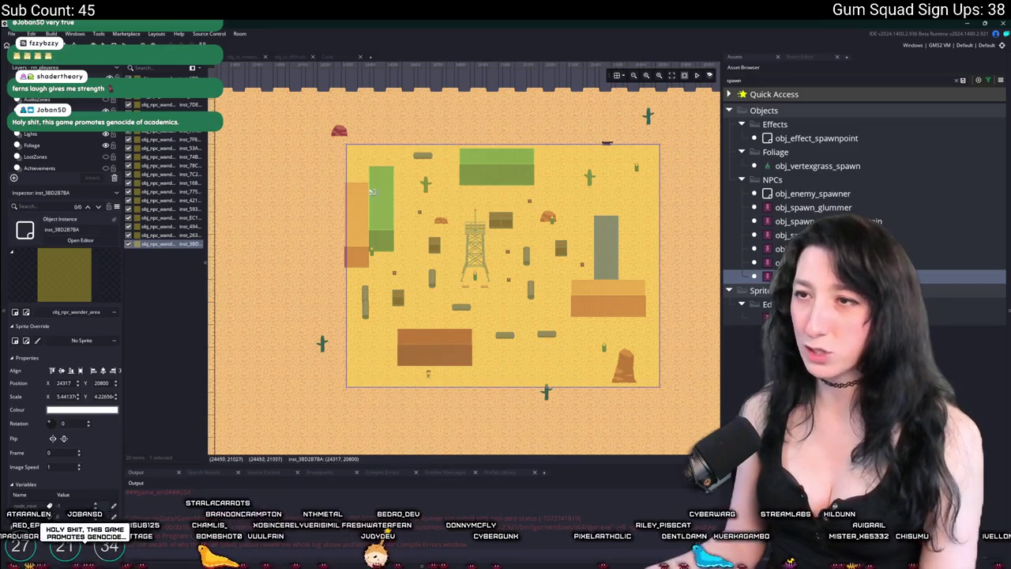
pyautogui.moveTo(345, 159); pyautogui.dragTo(338, 160)
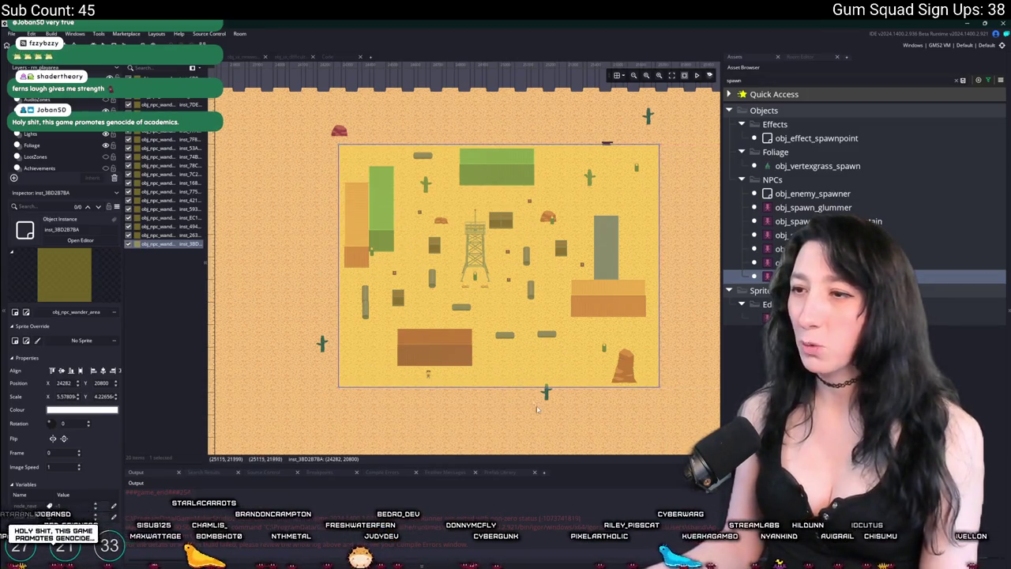
pyautogui.moveTo(540, 382); pyautogui.dragTo(542, 374)
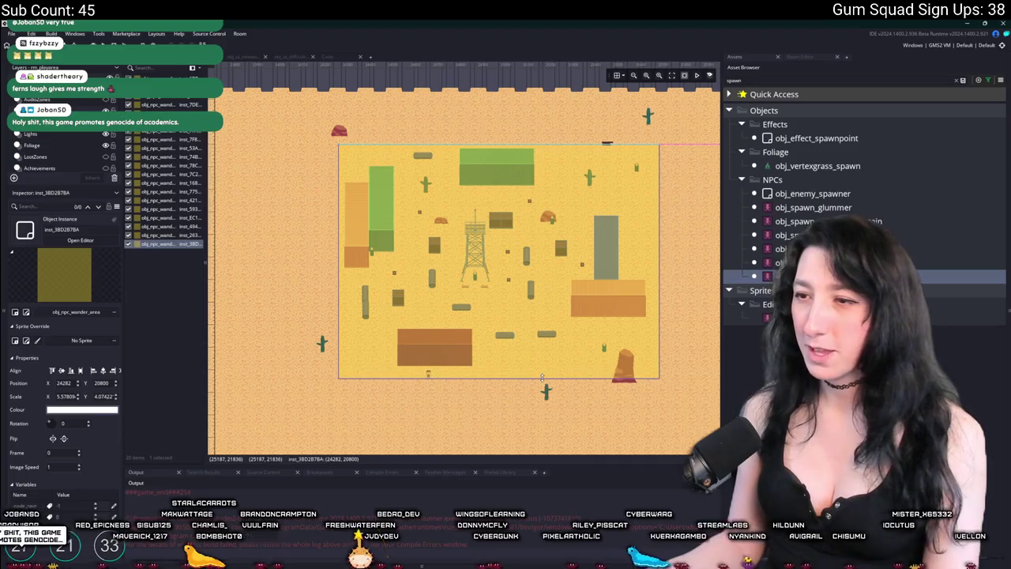
# Trim the wander area's top-left and bottom-right corners, then build and run with F5.
pyautogui.scroll(-1, 582, 324)
pyautogui.click(582, 324)
pyautogui.scroll(2, 545, 98)
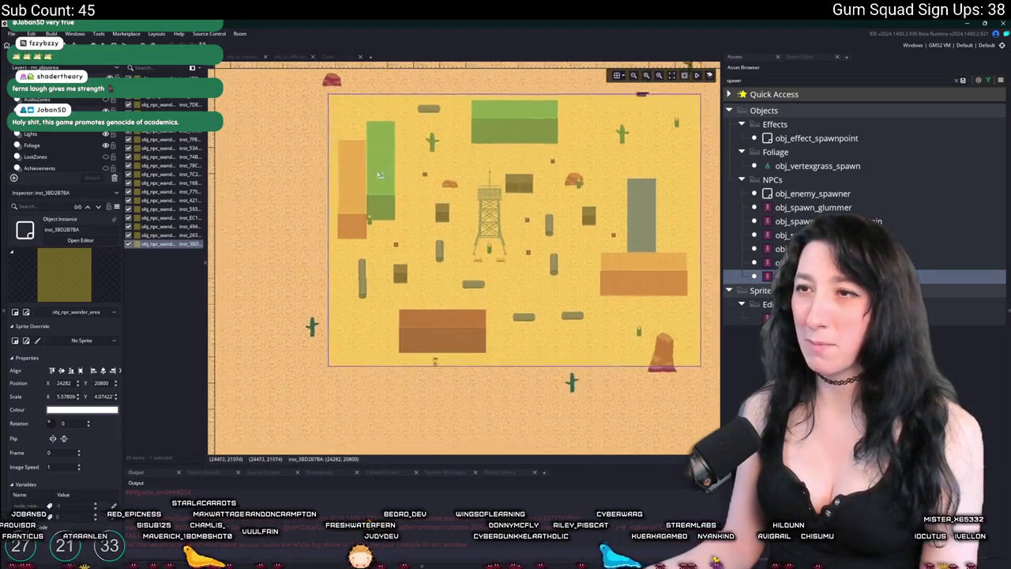
pyautogui.moveTo(288, 103); pyautogui.dragTo(298, 121)
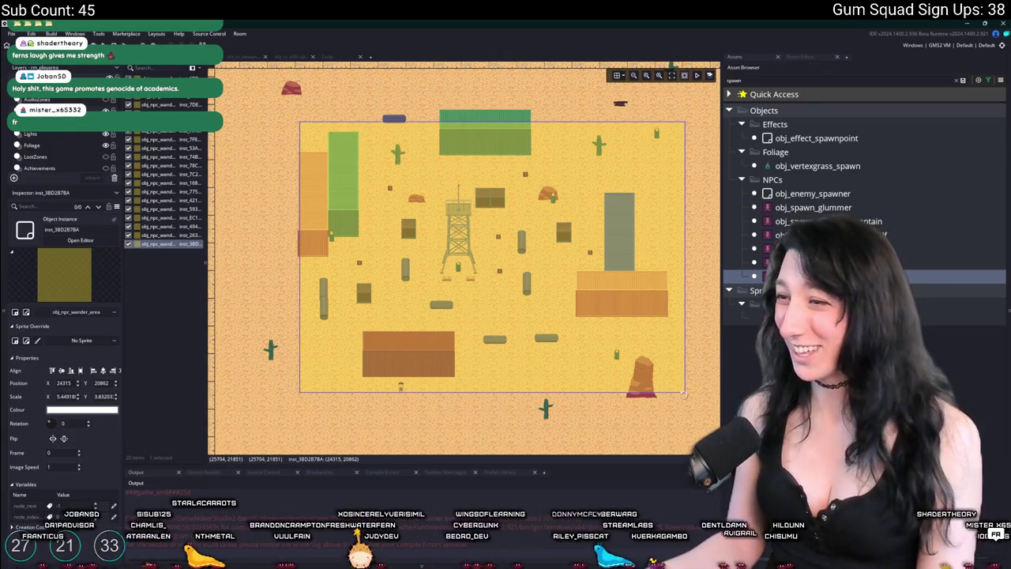
pyautogui.moveTo(686, 393)
pyautogui.mouseDown()
pyautogui.moveTo(669, 372)
pyautogui.moveTo(621, 402)
pyautogui.mouseUp()
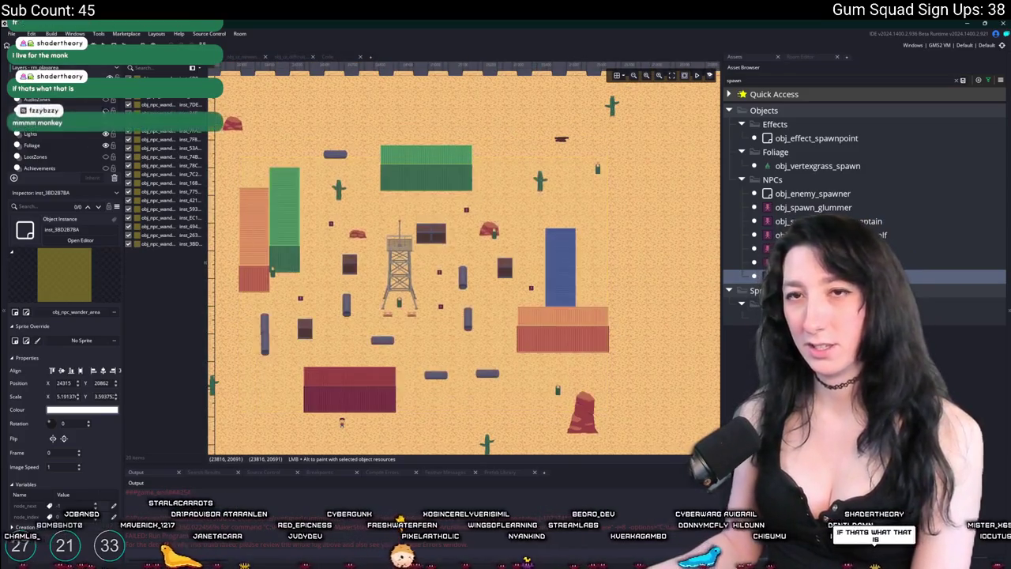
pyautogui.moveTo(300, 198); pyautogui.dragTo(364, 221)
pyautogui.press('F5')
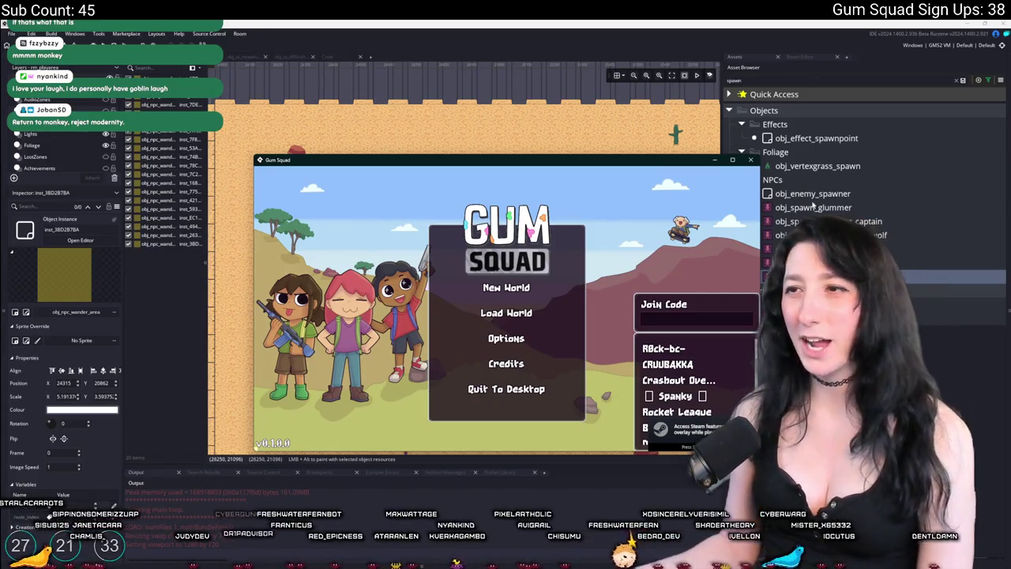
# Fullscreen the game and browse File Explorer to %localappdata%.
pyautogui.doubleClick(689, 162)
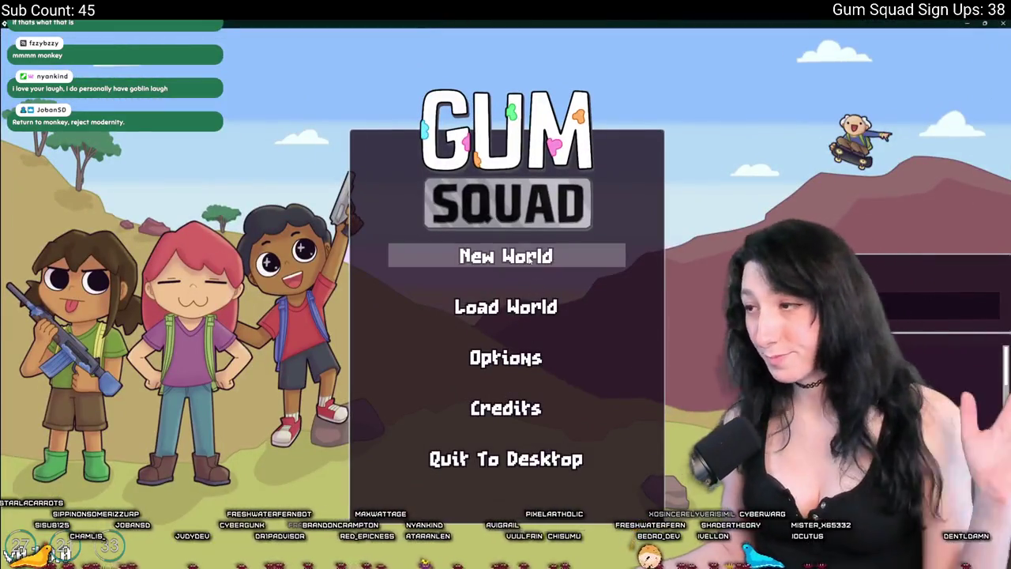
pyautogui.press('super+e')
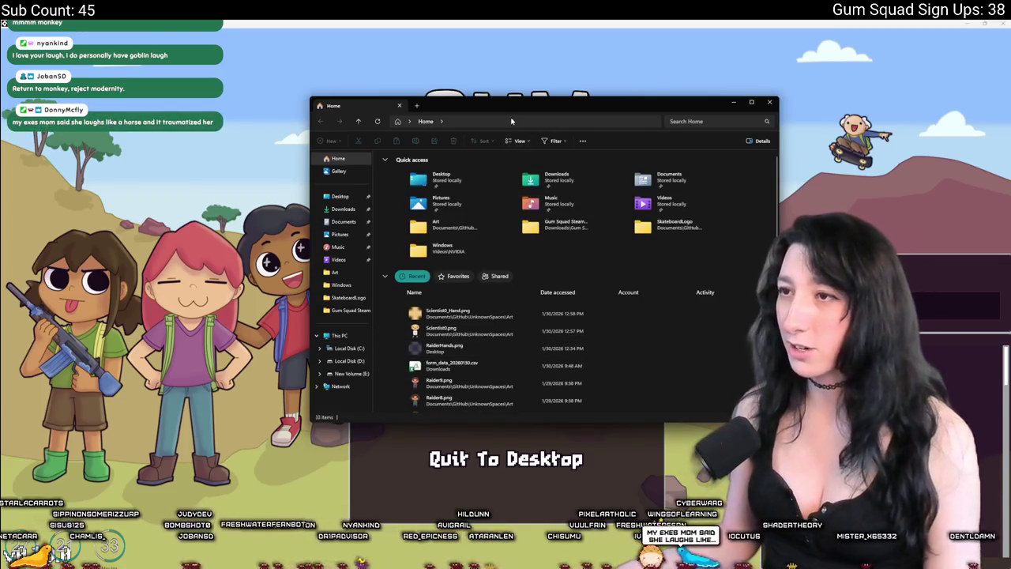
pyautogui.click(512, 119)
pyautogui.write('%localappdata%')
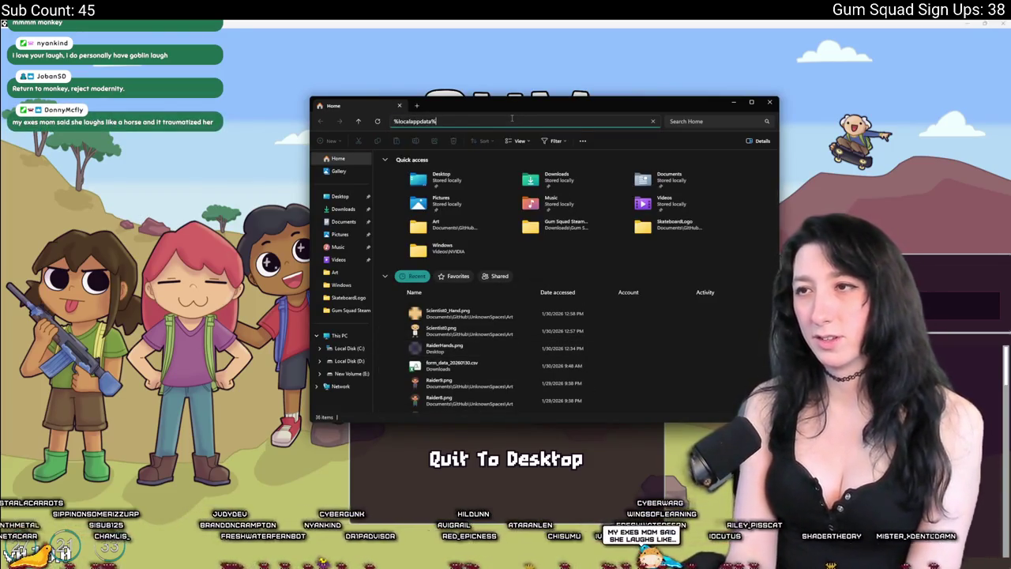
pyautogui.press('Return')
# Open the Gum_Squad save folder and select all its save files.
pyautogui.write('g')
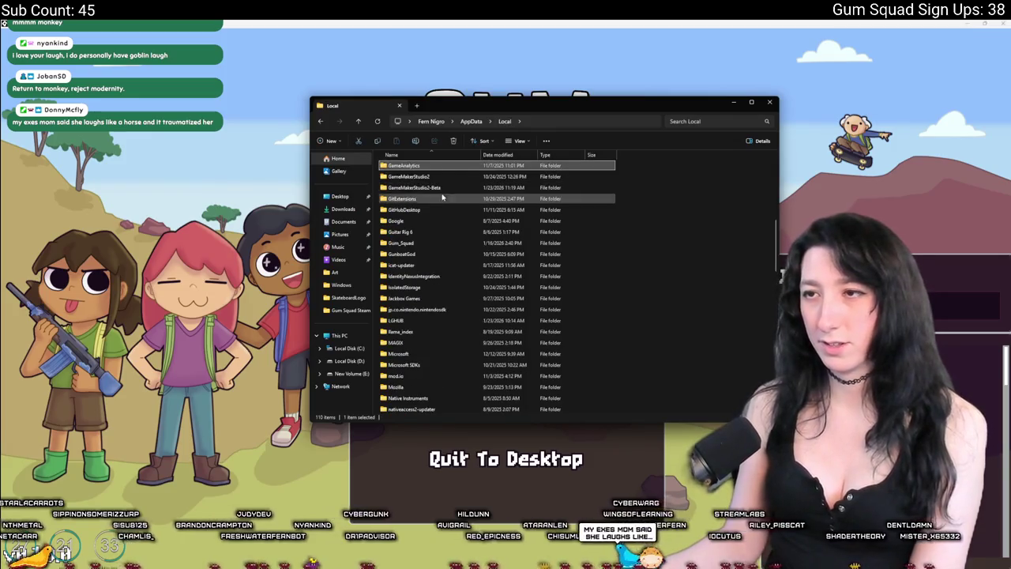
pyautogui.write('u')
pyautogui.press('Return')
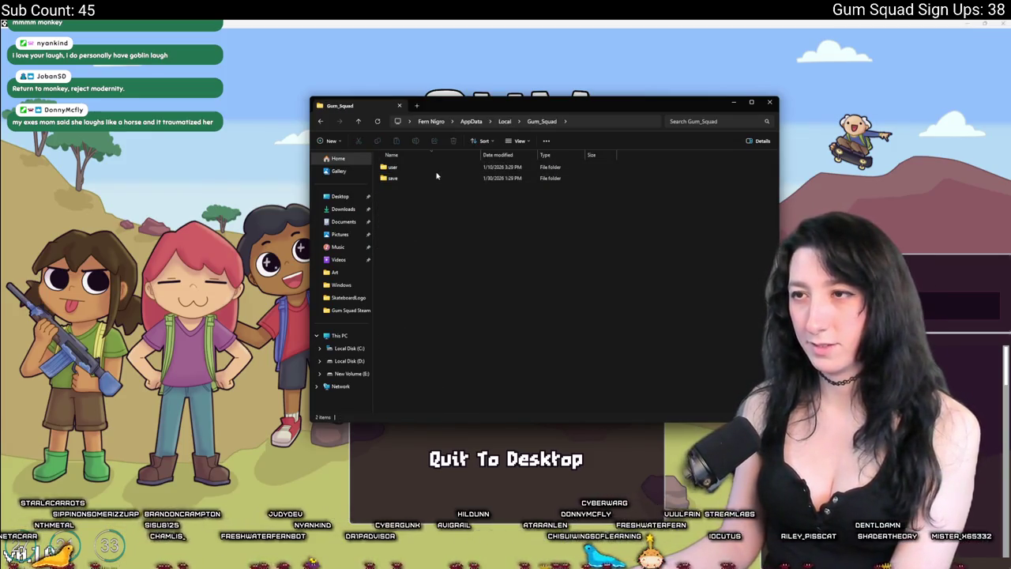
pyautogui.doubleClick(434, 177)
pyautogui.moveTo(514, 344); pyautogui.dragTo(451, 119)
pyautogui.click(474, 58)
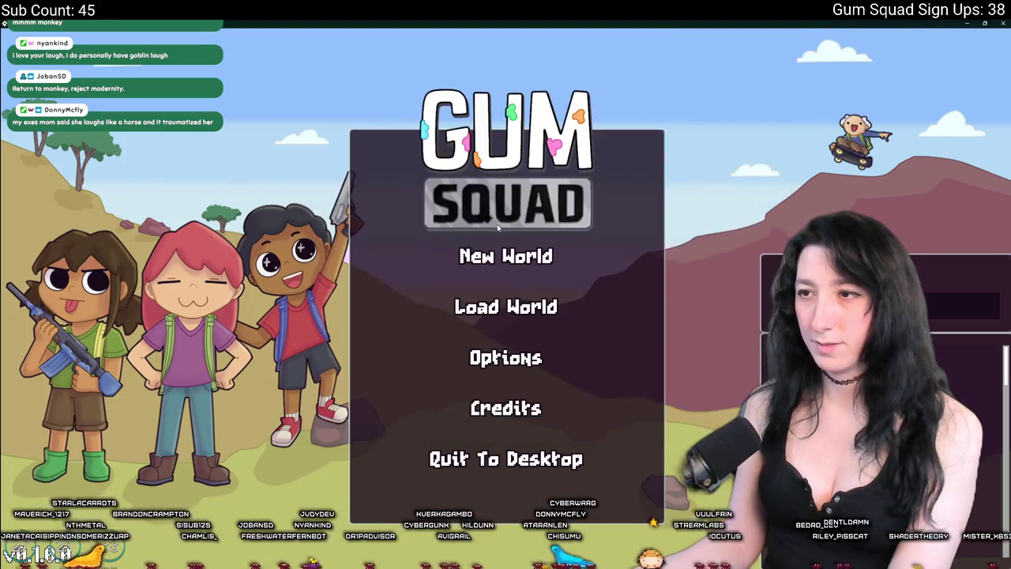
# Create a New World lobby and close the inventory panel.
pyautogui.click(505, 255)
pyautogui.click(506, 409)
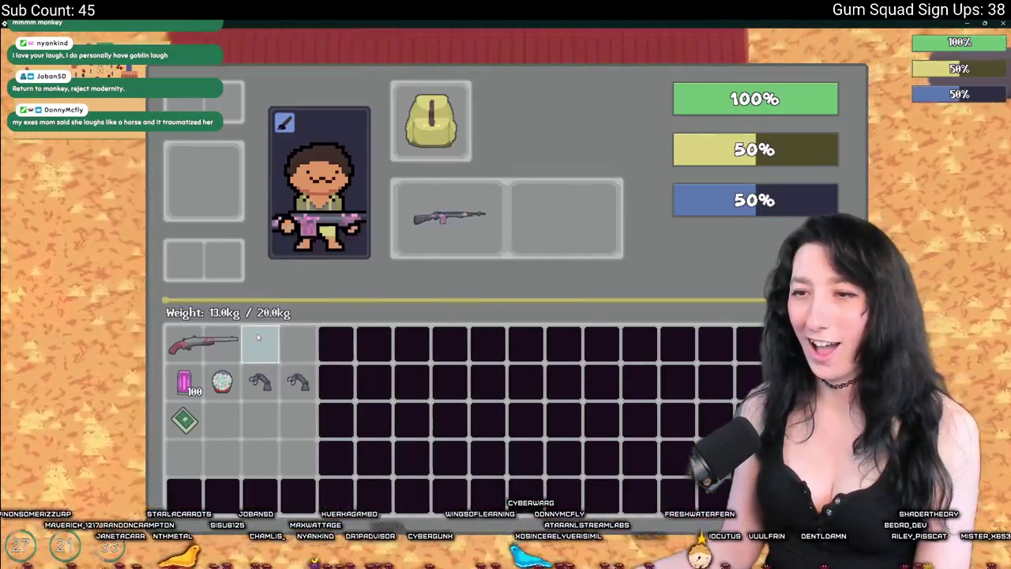
pyautogui.press('Tab')
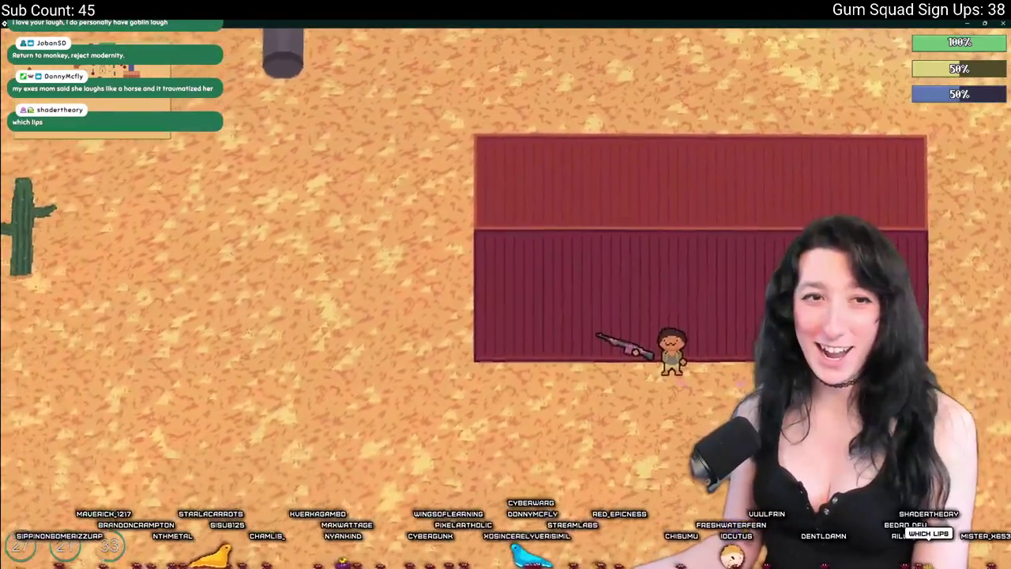
# Walk the character past the red building and watchtower, then fight the enemy by the crate.
pyautogui.press('a')
pyautogui.press('d')
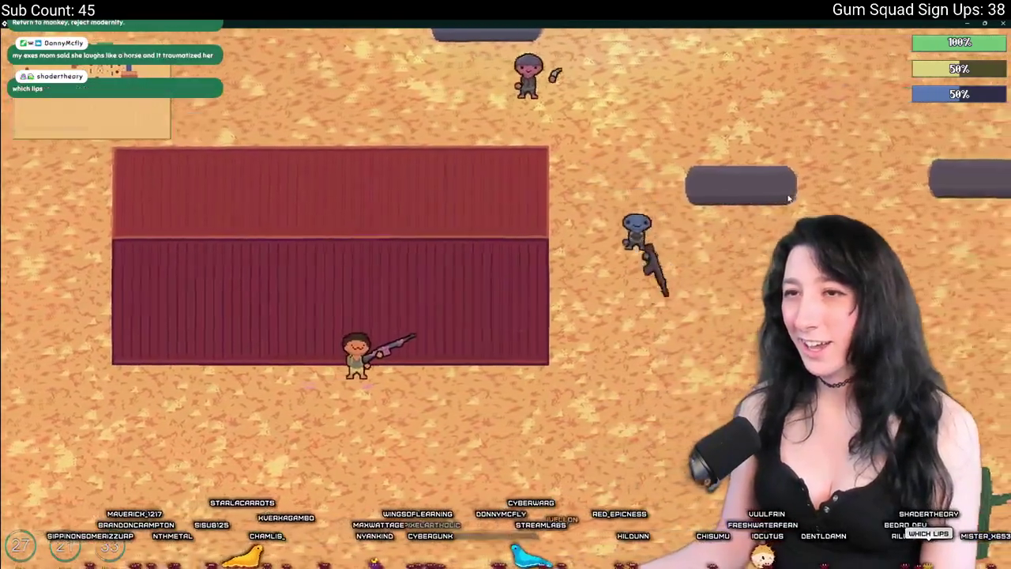
pyautogui.press('a')
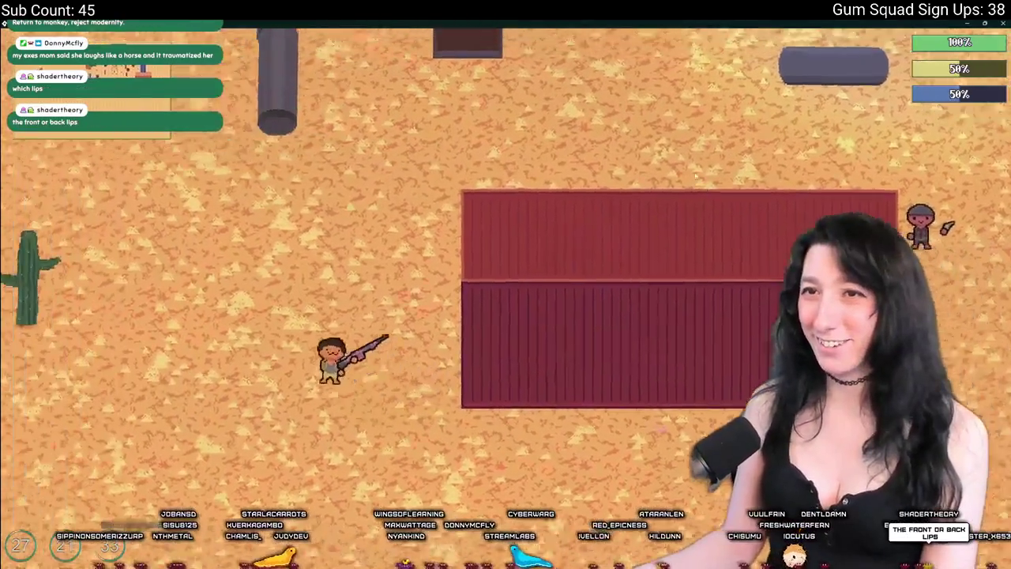
pyautogui.press('w')
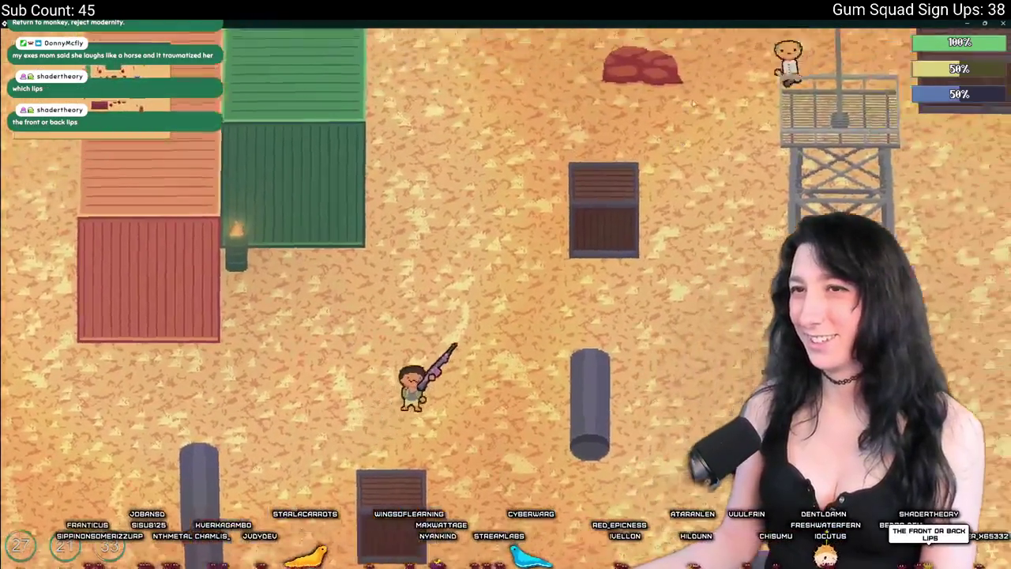
pyautogui.press('d')
pyautogui.press('w')
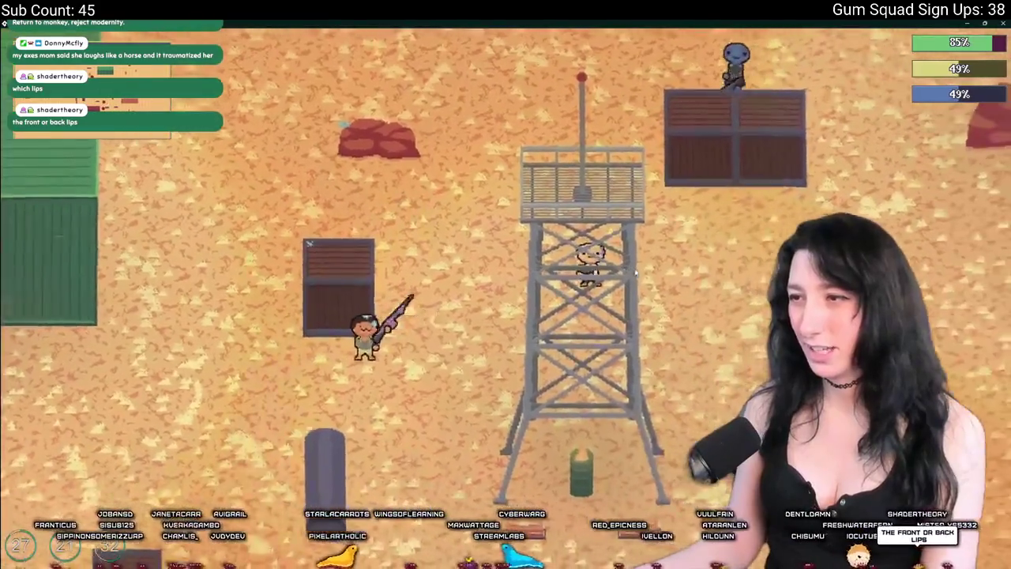
pyautogui.press('a')
pyautogui.press('s')
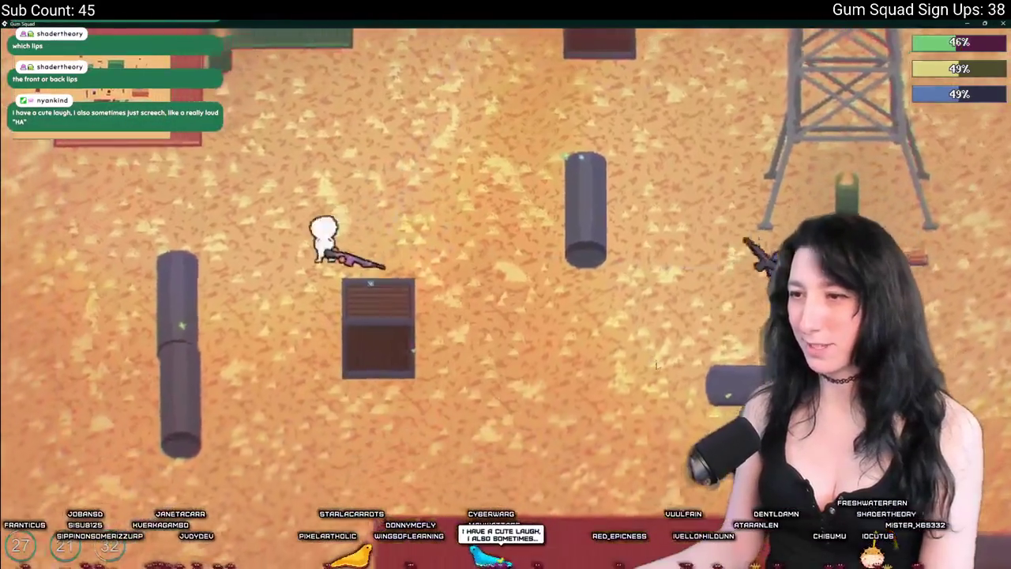
pyautogui.press('a')
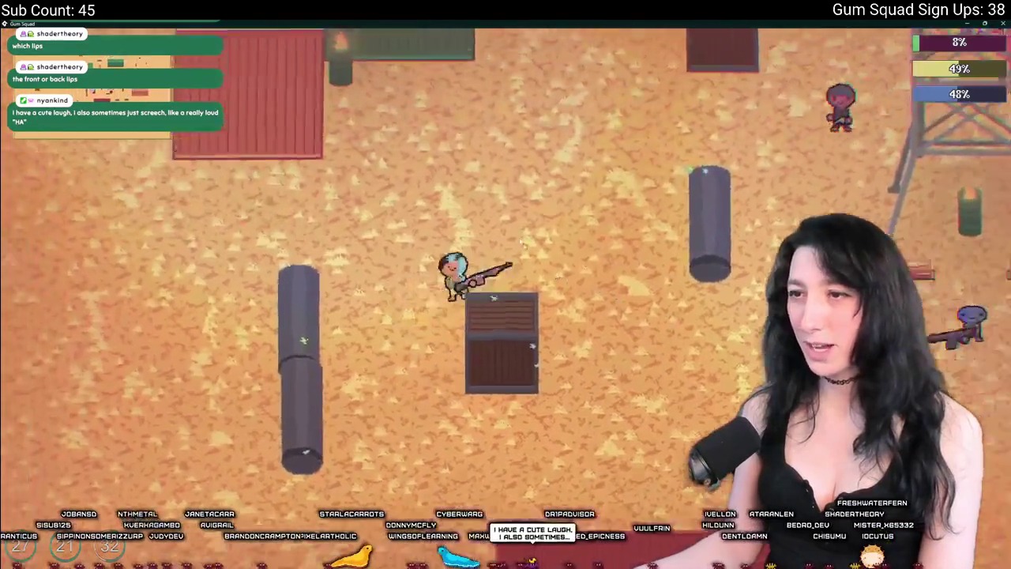
pyautogui.press('s')
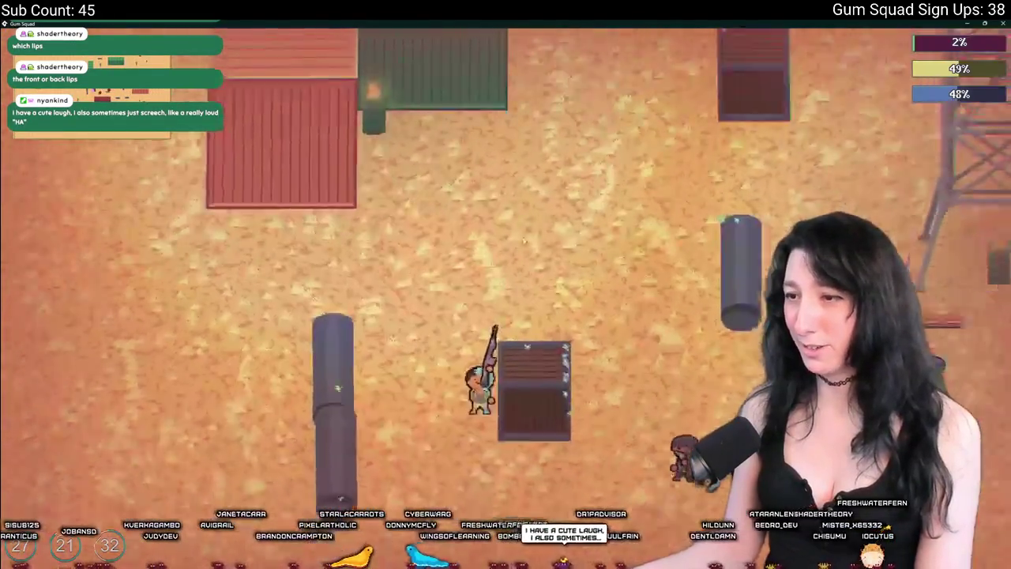
pyautogui.press('w')
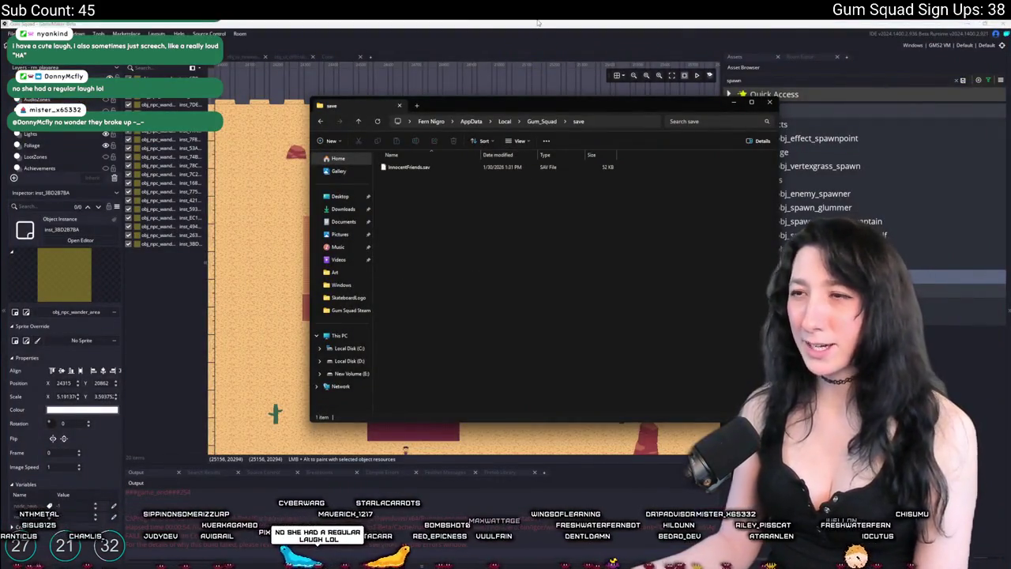
# Delete the InnocentFriends.sav save file and close the Explorer window.
pyautogui.click(426, 167)
pyautogui.press('Delete')
pyautogui.hotkey('alt', 'F4')
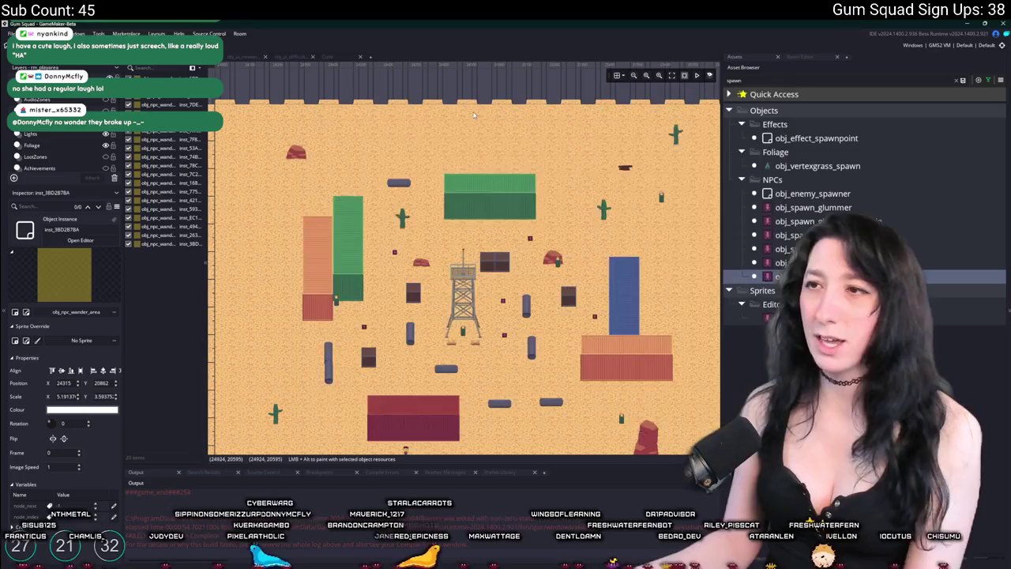
# Search assets for 'gener' and open the name_world_generate script.
pyautogui.hotkey('ctrl', 't')
pyautogui.write('names')
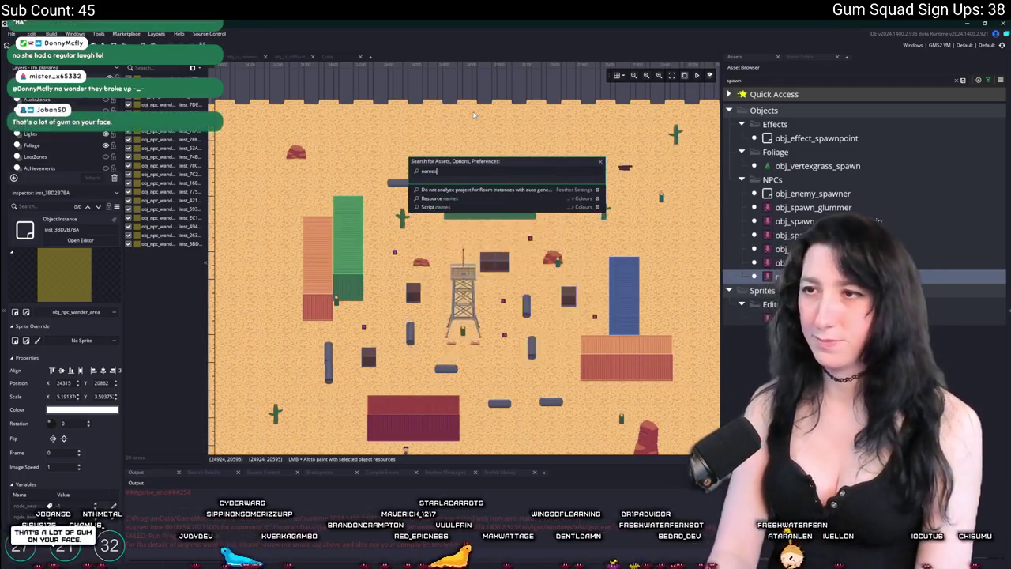
pyautogui.press('BackSpace')
pyautogui.press('BackSpace')
pyautogui.press('BackSpace')
pyautogui.press('Escape')
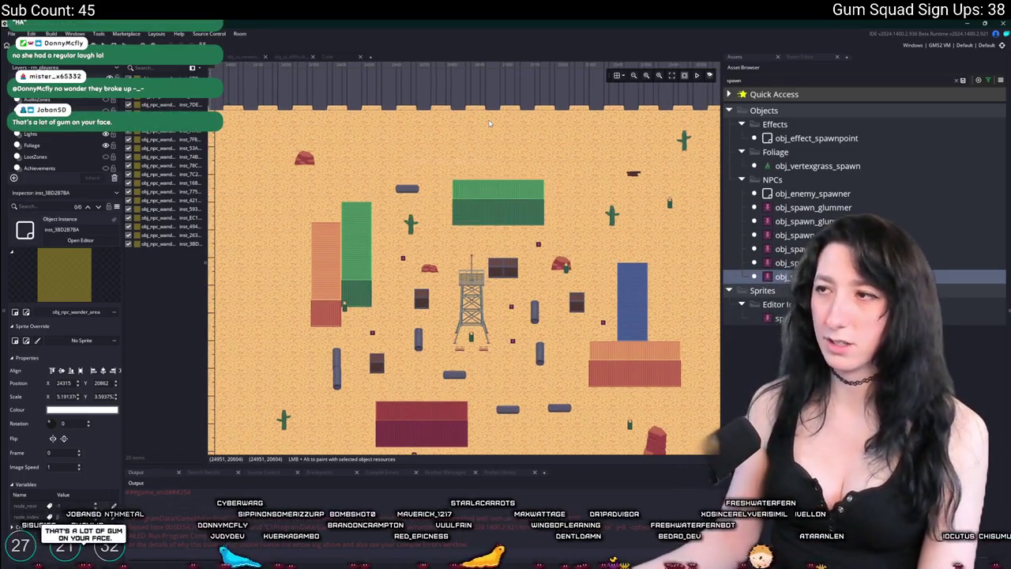
pyautogui.hotkey('ctrl', 't')
pyautogui.write('generate')
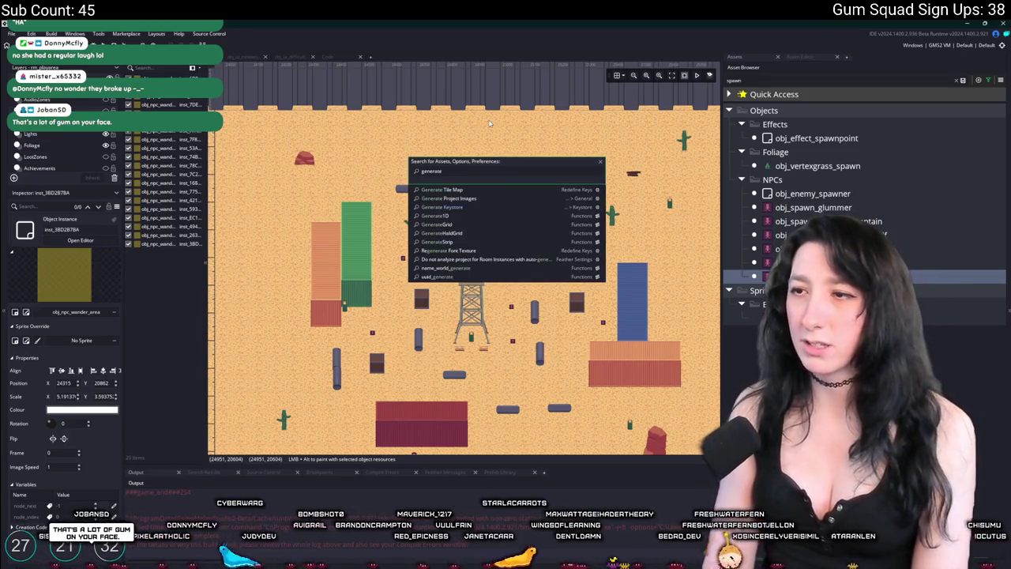
pyautogui.press('Down')
pyautogui.press('Down')
pyautogui.press('Down')
pyautogui.press('Return')
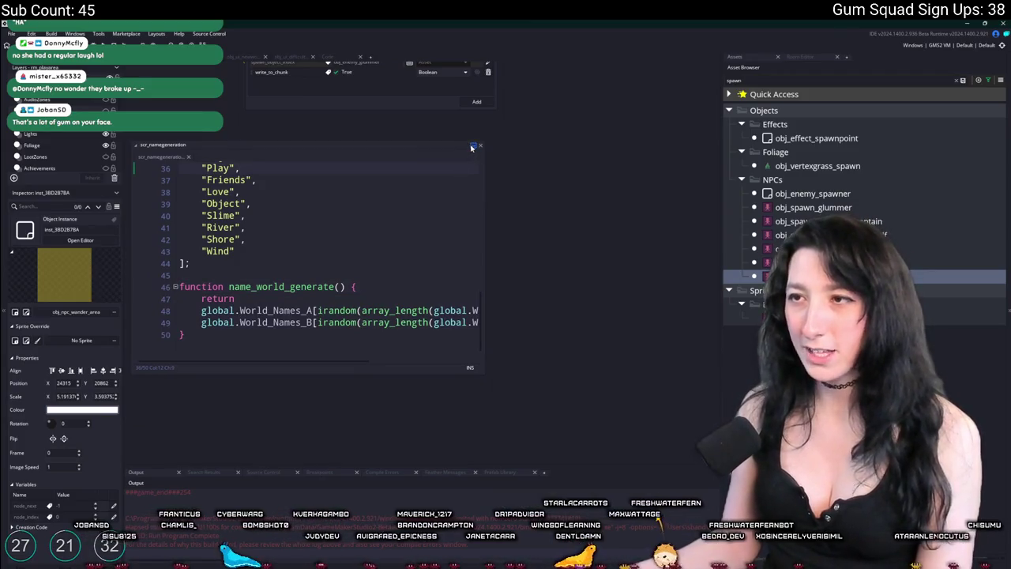
# Maximize the script editor, delete the comma after "Innocent", and review the World_Names_B list.
pyautogui.click(472, 147)
pyautogui.scroll(5, 381, 197)
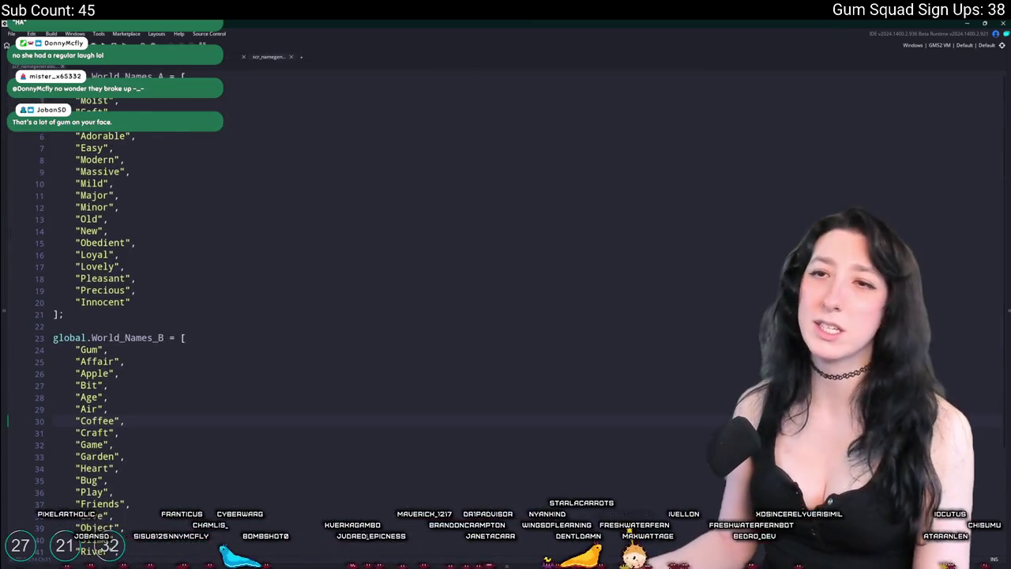
pyautogui.click(131, 302)
pyautogui.press('BackSpace')
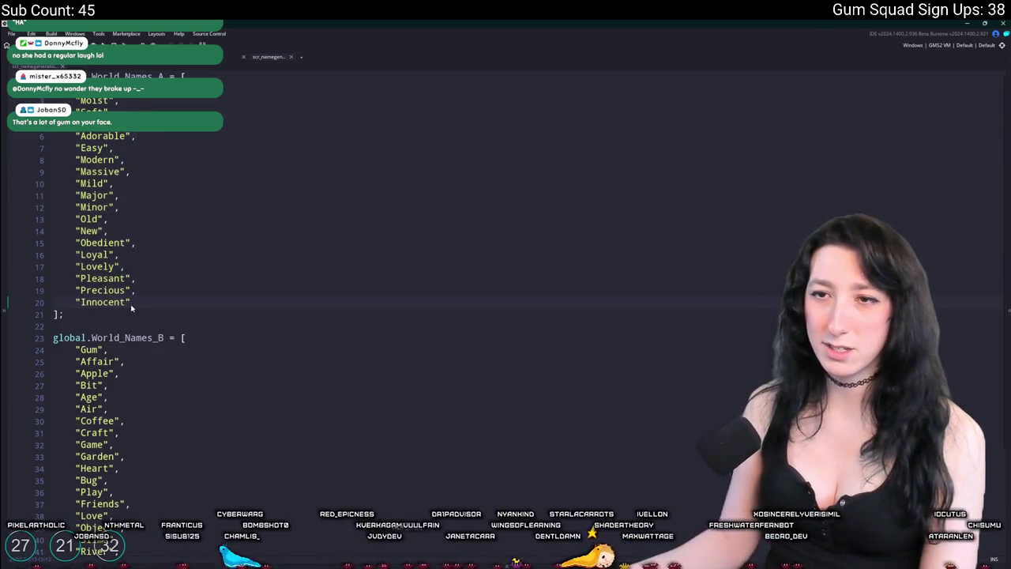
pyautogui.scroll(-3, 128, 178)
pyautogui.scroll(-1, 123, 382)
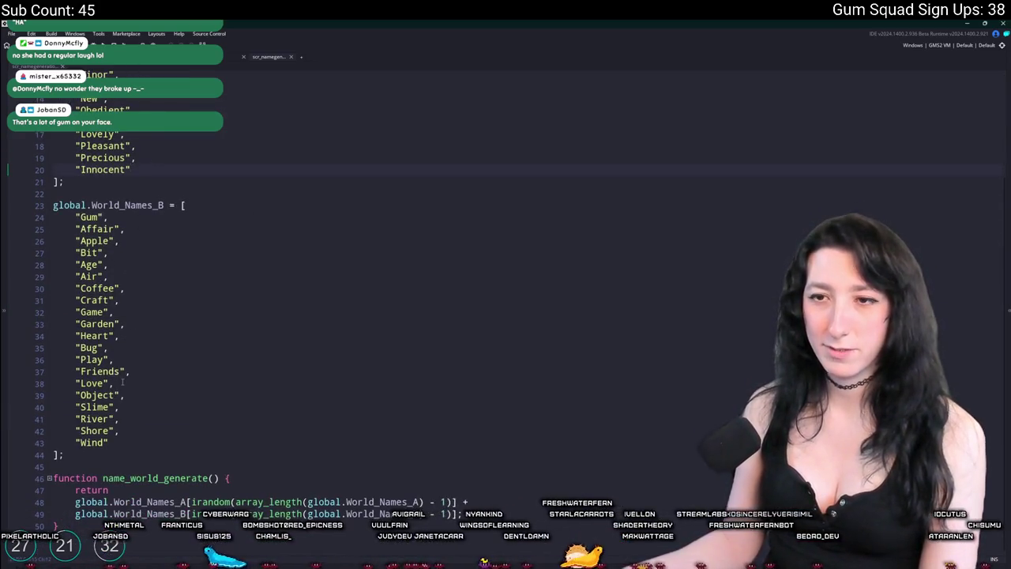
pyautogui.moveTo(139, 434)
pyautogui.mouseDown()
pyautogui.moveTo(118, 291)
pyautogui.moveTo(87, 216)
pyautogui.mouseUp()
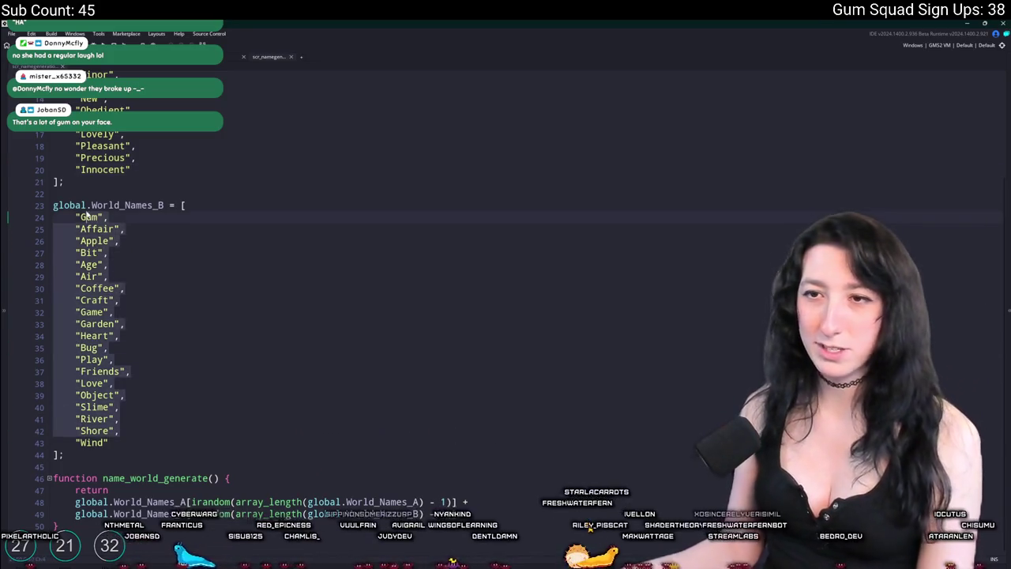
pyautogui.click(125, 265)
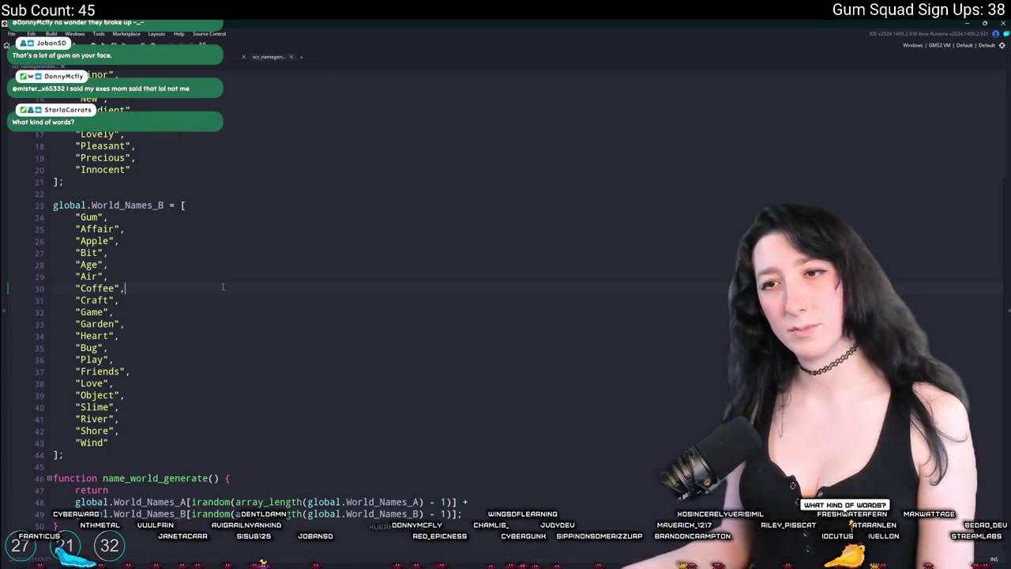
# Put a comma back after "Innocent" and start a new line below it.
pyautogui.scroll(3, 222, 284)
pyautogui.click(175, 254)
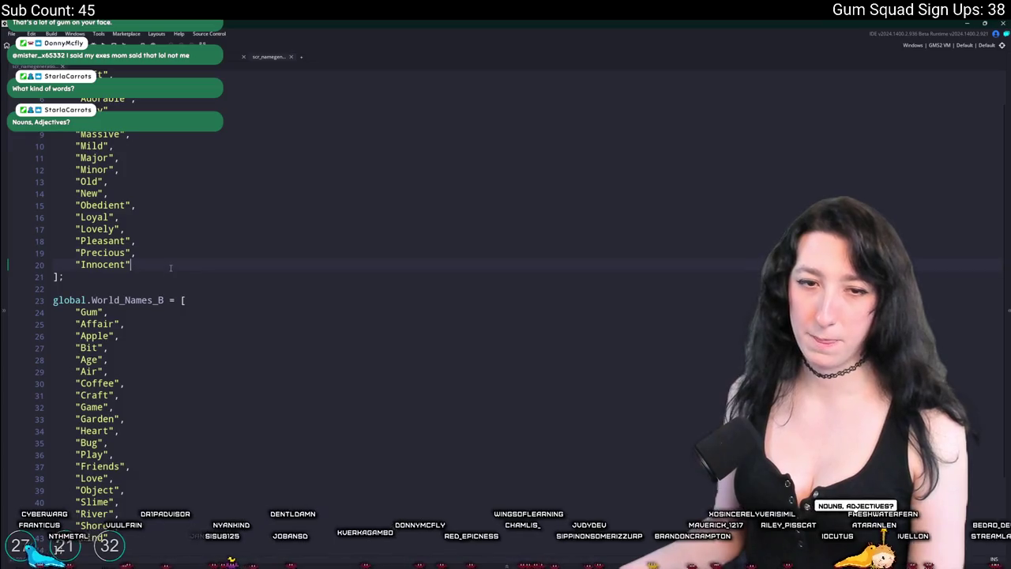
pyautogui.scroll(1, 170, 267)
pyautogui.write(',')
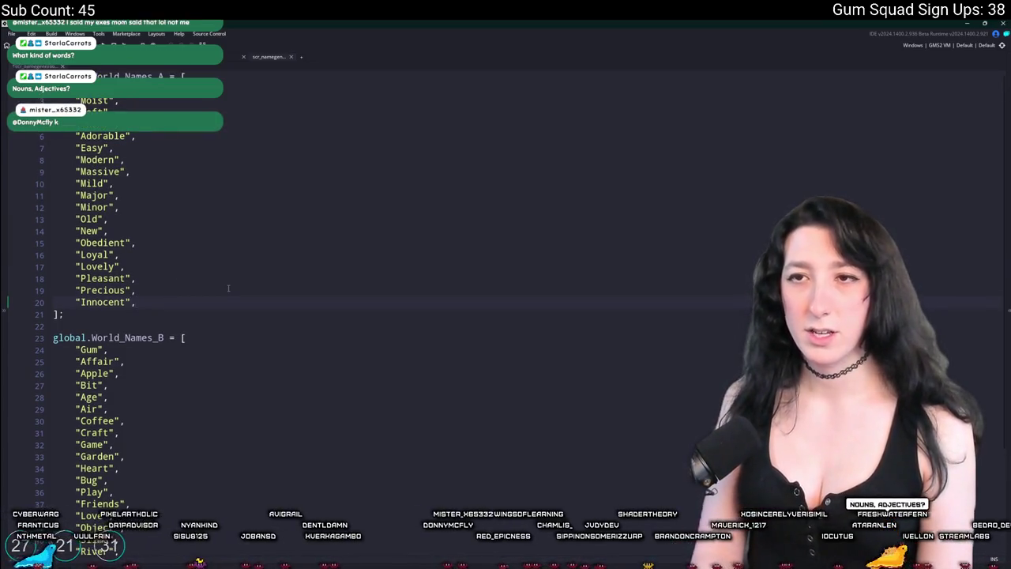
pyautogui.press('Return')
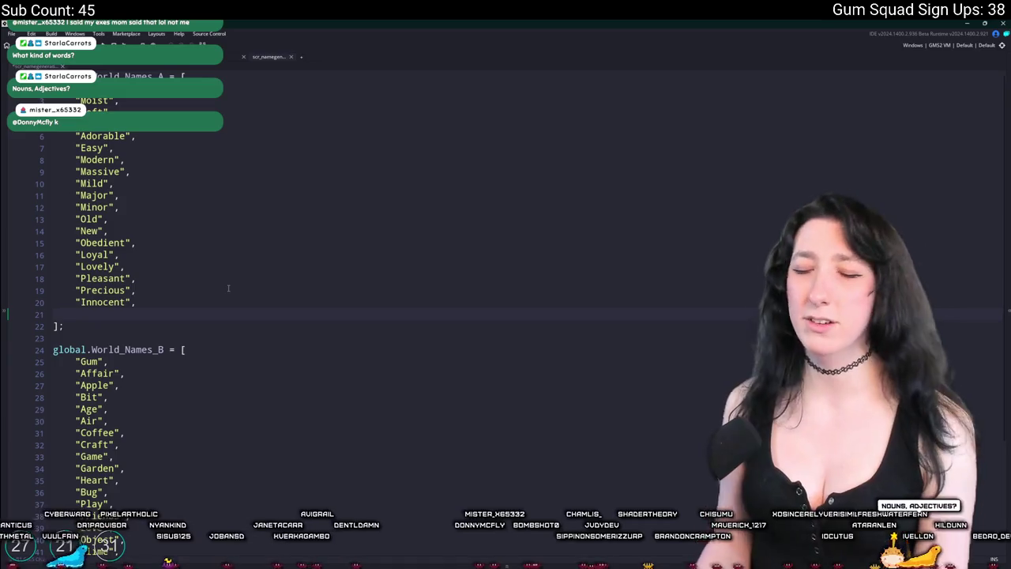
# Add "Creamy" as a new World_Names_A entry after "Innocent".
pyautogui.scroll(-2, 147, 353)
pyautogui.scroll(1, 137, 426)
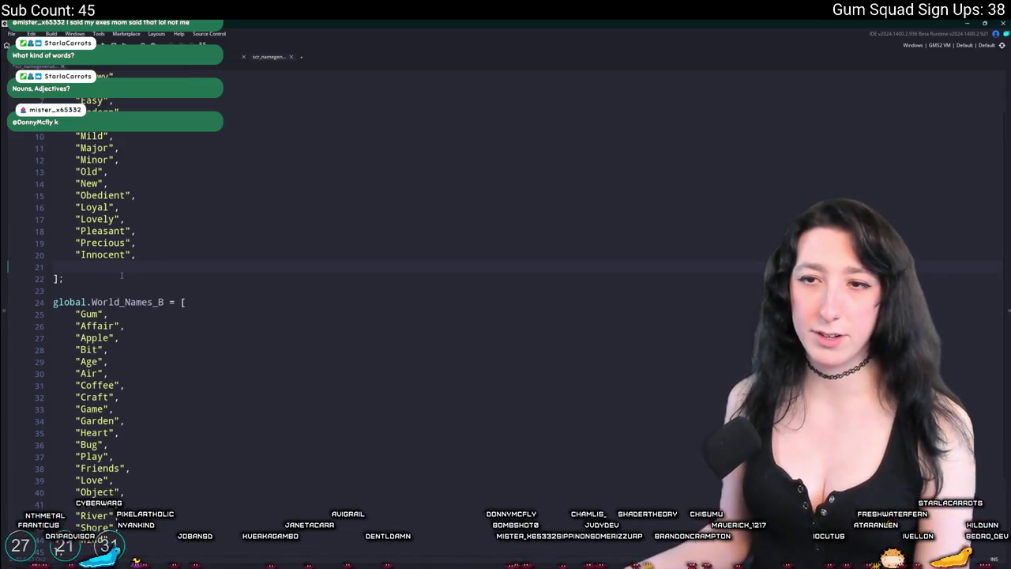
pyautogui.write('"')
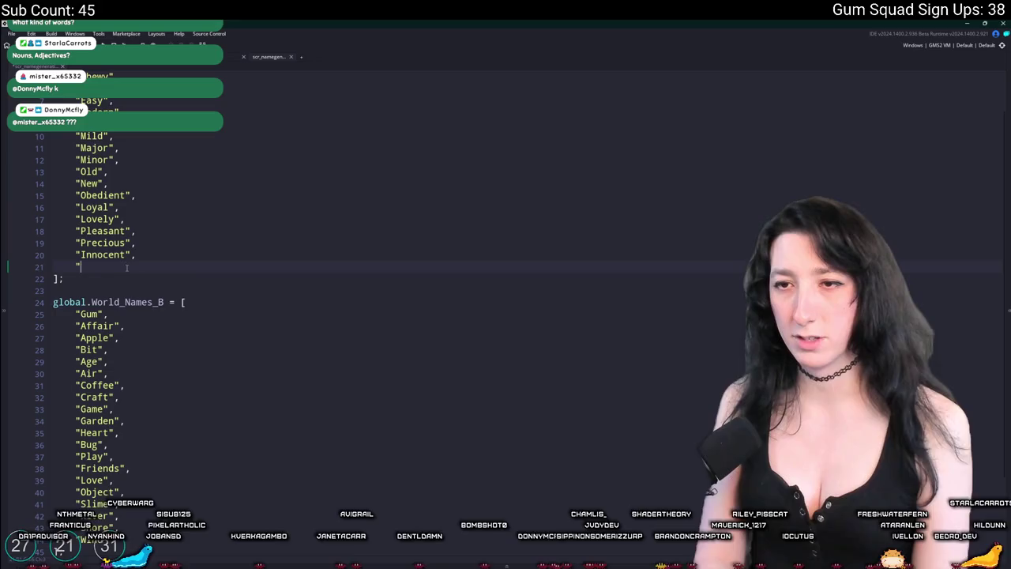
pyautogui.scroll(1, 127, 267)
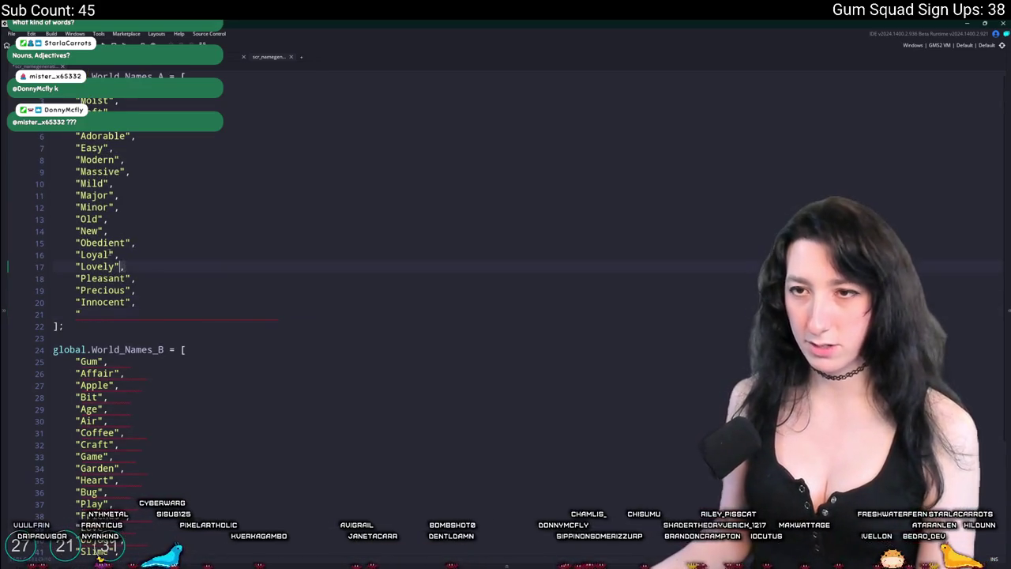
pyautogui.click(123, 316)
pyautogui.keyDown('ctrl'); pyautogui.scroll(4, 126, 315); pyautogui.keyUp('ctrl')
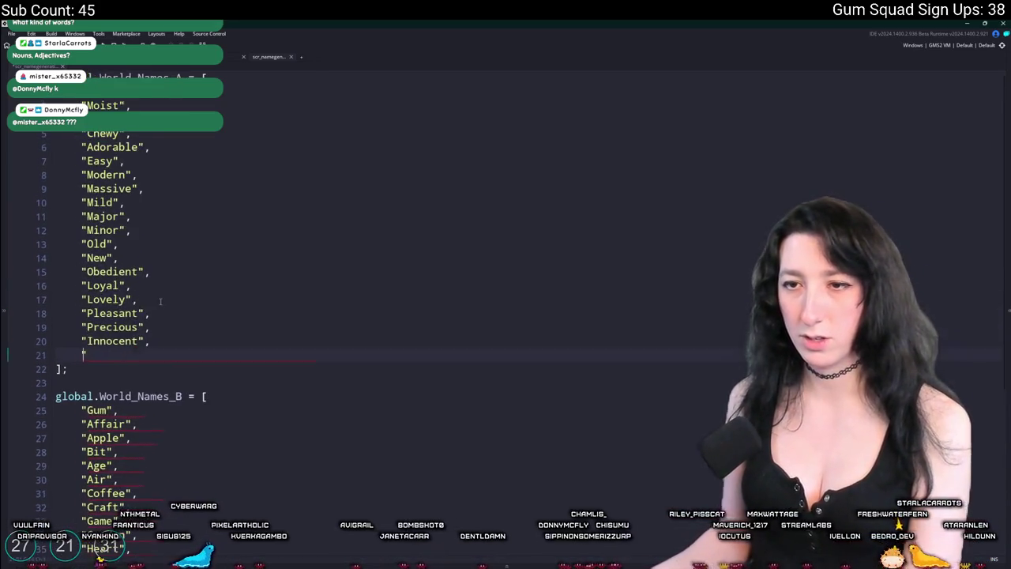
pyautogui.scroll(-1, 124, 395)
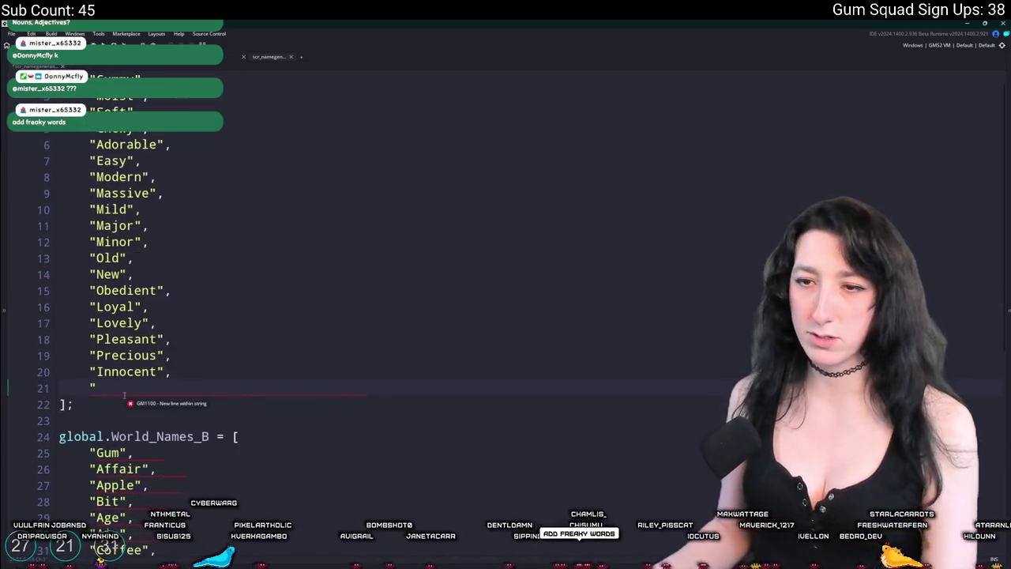
pyautogui.write('Creamy')
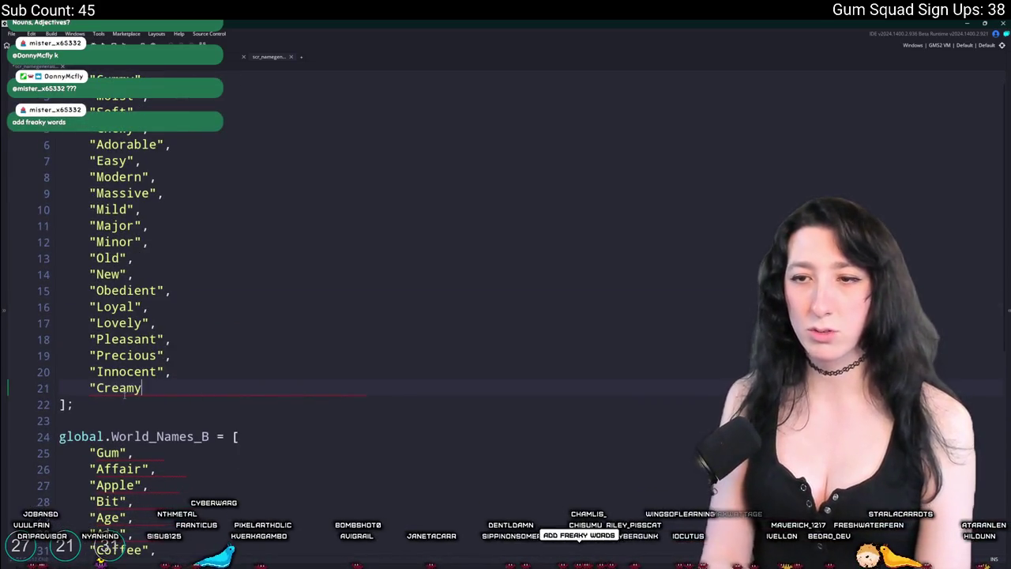
pyautogui.write('",')
pyautogui.press('Return')
# Add "Fresh" as the next entry below "Creamy".
pyautogui.write('"')
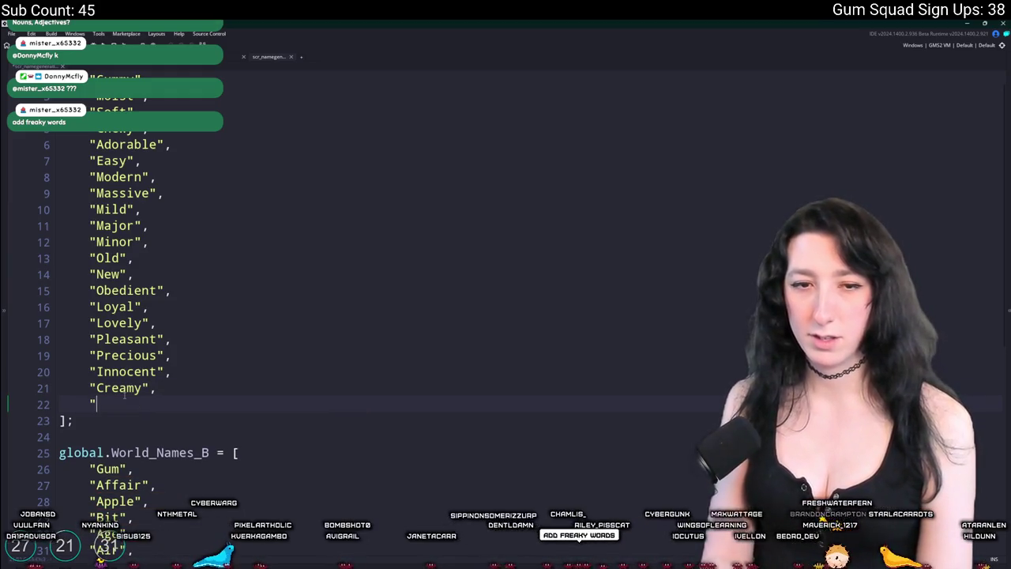
pyautogui.press('BackSpace')
pyautogui.press('BackSpace')
pyautogui.press('BackSpace')
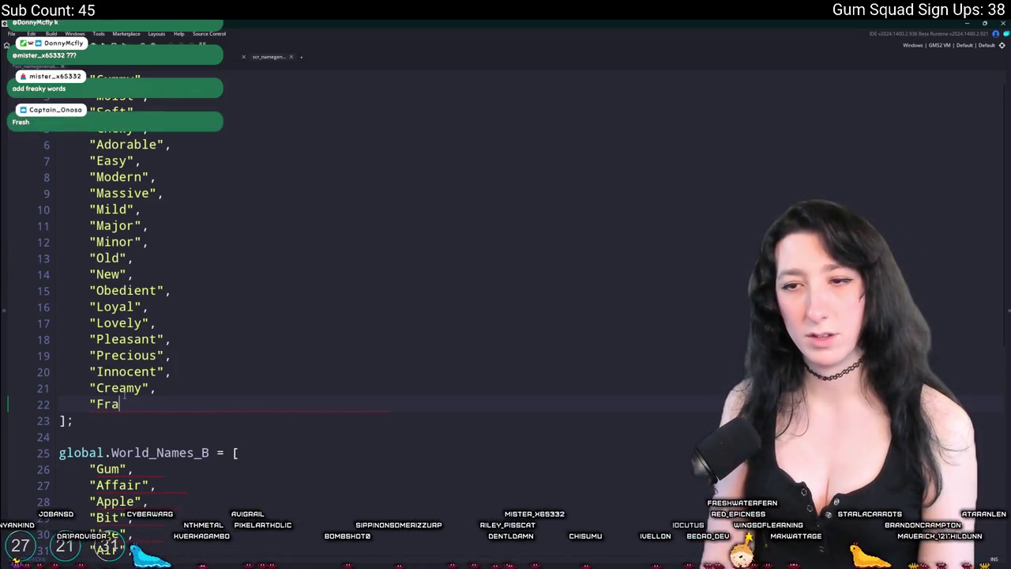
pyautogui.press('BackSpace')
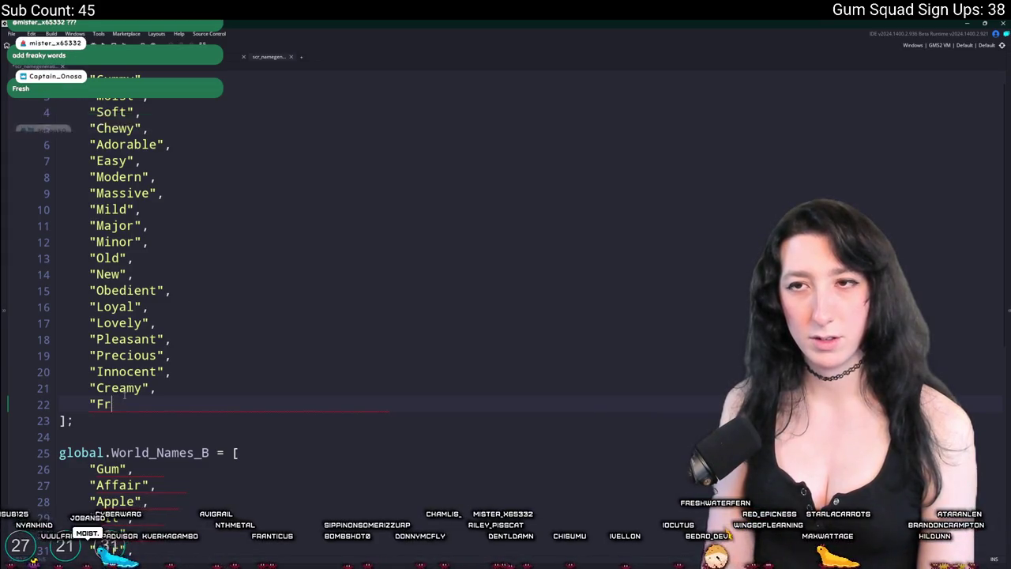
pyautogui.write('esh",')
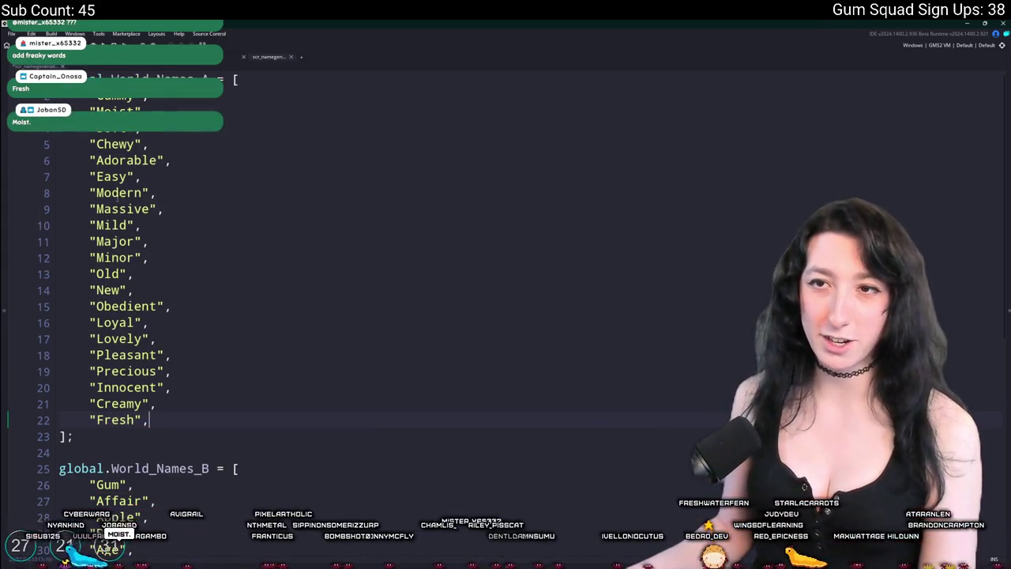
pyautogui.scroll(-2, 188, 390)
pyautogui.press('Return')
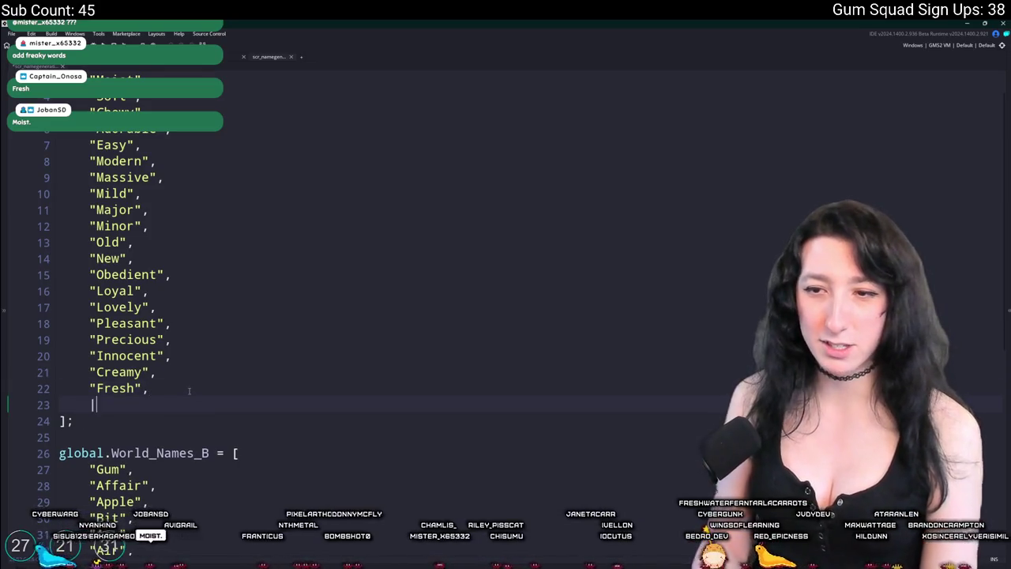
# Add "Cozy" below "Fresh" and start another new line.
pyautogui.write('"')
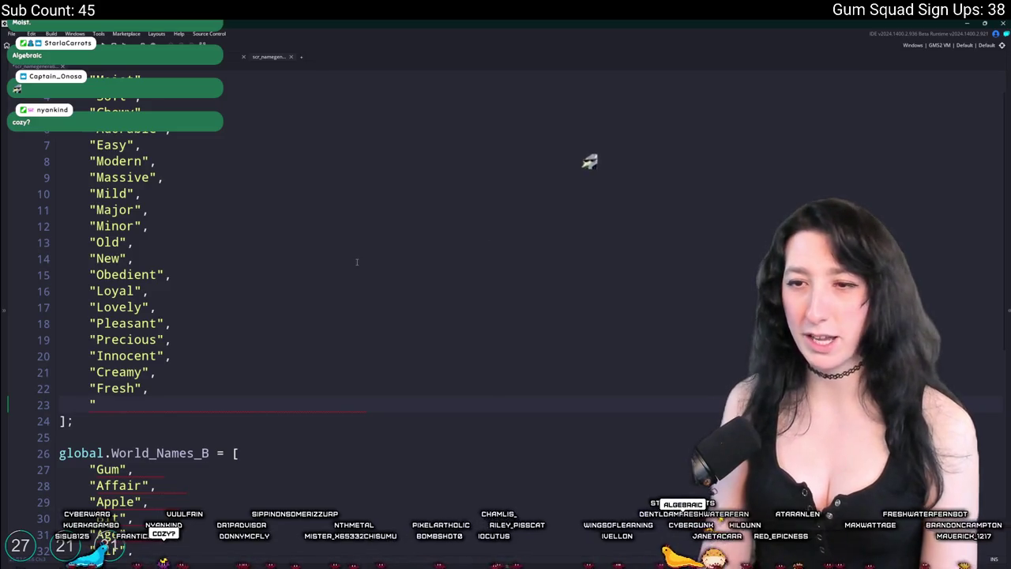
pyautogui.scroll(1, 141, 236)
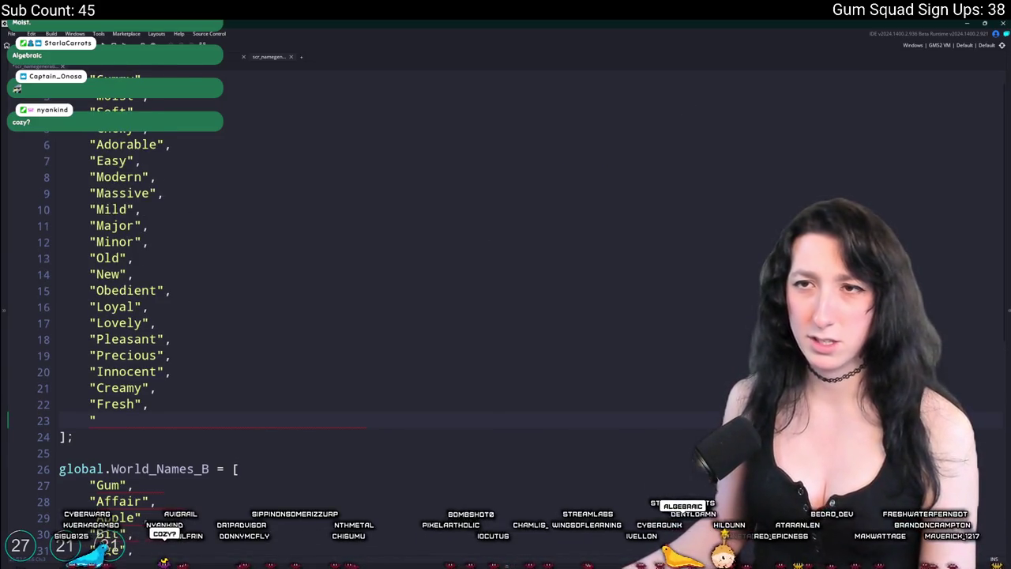
pyautogui.scroll(1, 186, 275)
pyautogui.write('Cozy",')
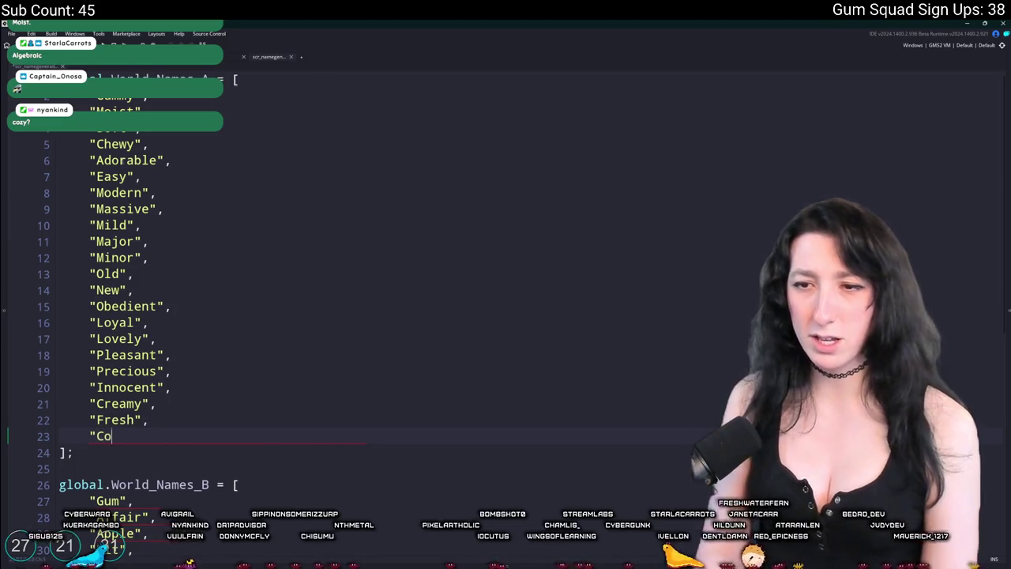
pyautogui.press('Return')
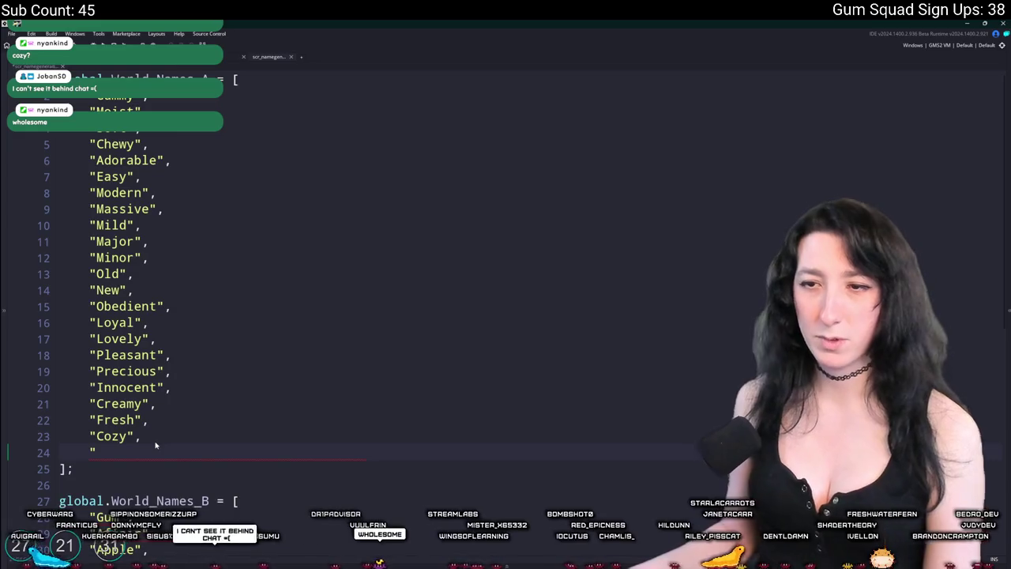
# Enter "Wholesome" with its misspelling corrected, and start an empty entry below it.
pyautogui.moveTo(137, 447)
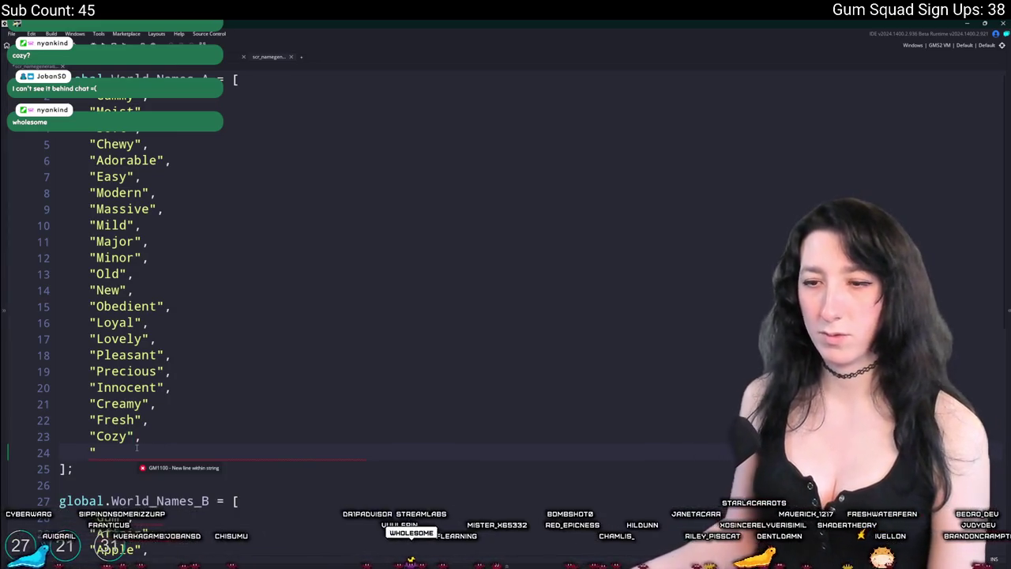
pyautogui.write('Whoelsomei')
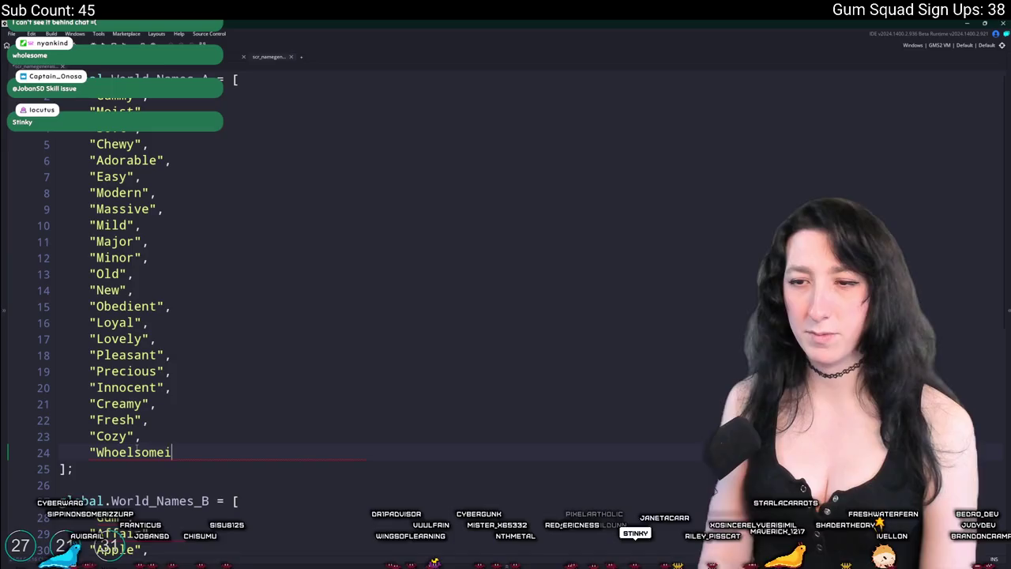
pyautogui.press('BackSpace')
pyautogui.press('BackSpace')
pyautogui.press('BackSpace')
pyautogui.write('lesome"')
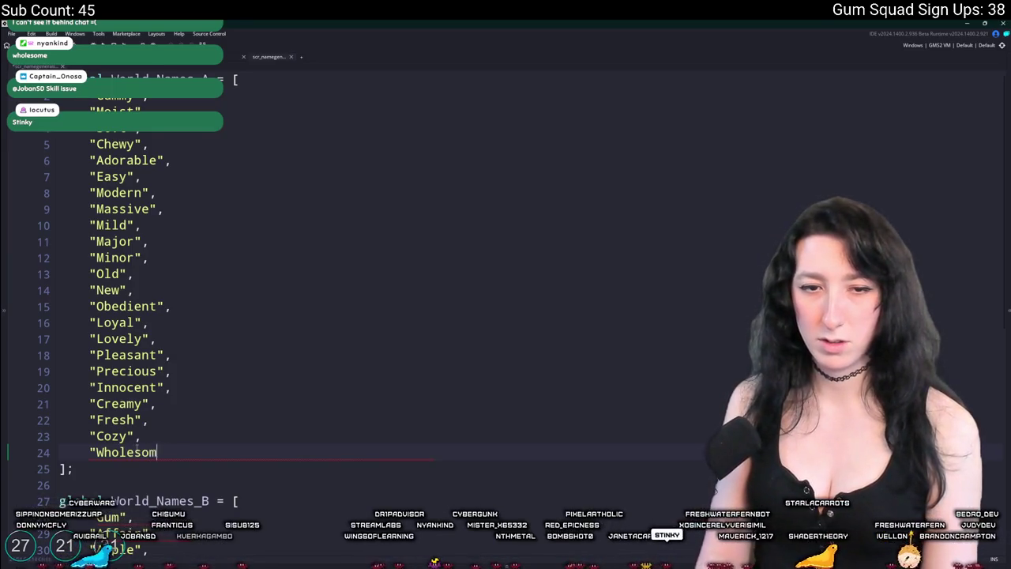
pyautogui.press('Return')
pyautogui.write('""')
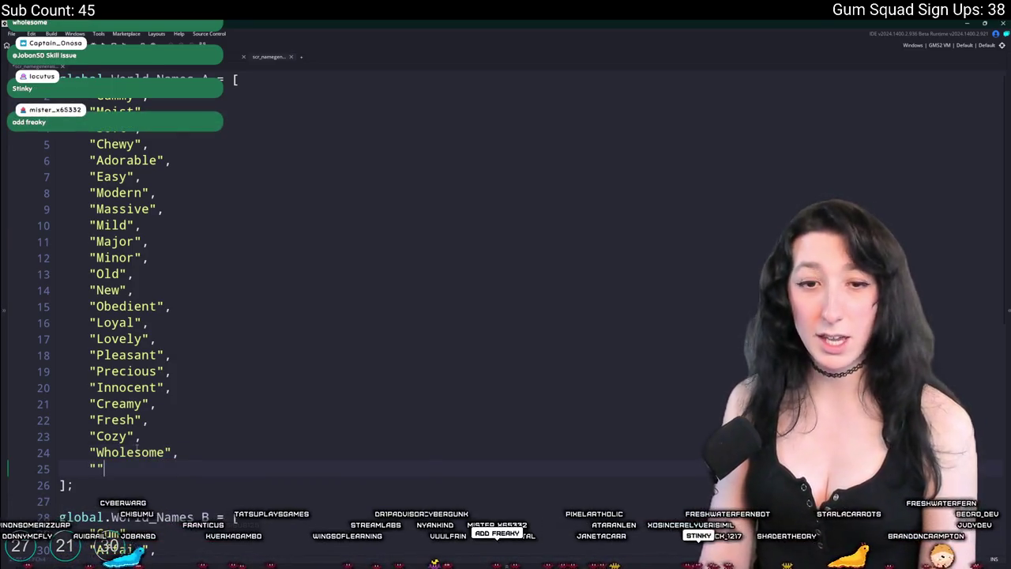
pyautogui.press('Left')
pyautogui.press('Up')
pyautogui.press('Up')
pyautogui.press('Down')
pyautogui.press('Down')
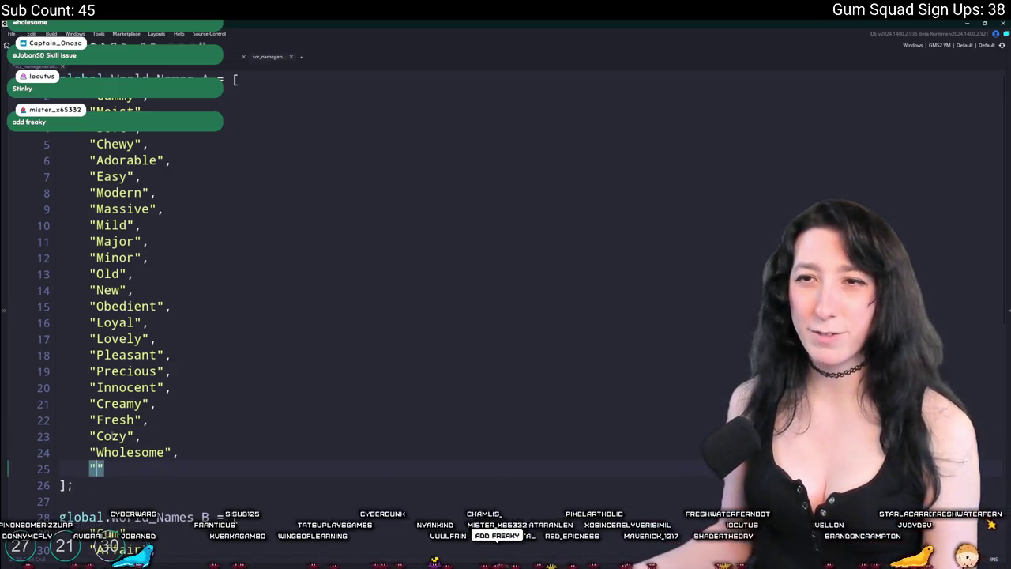
# Add "Sticky" to World_Names_A and begin another entry below it.
pyautogui.scroll(-1, 142, 237)
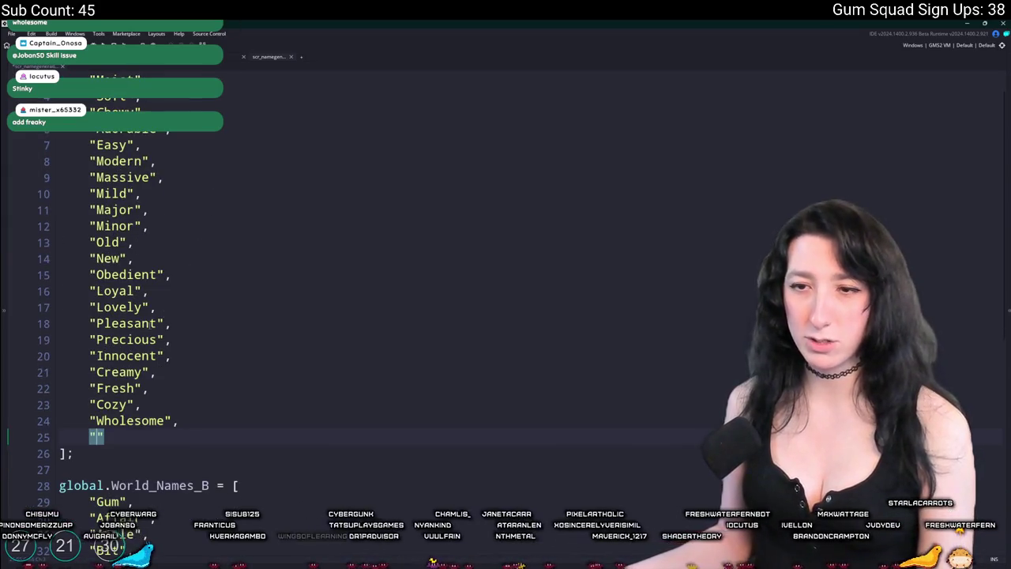
pyautogui.scroll(-1, 223, 185)
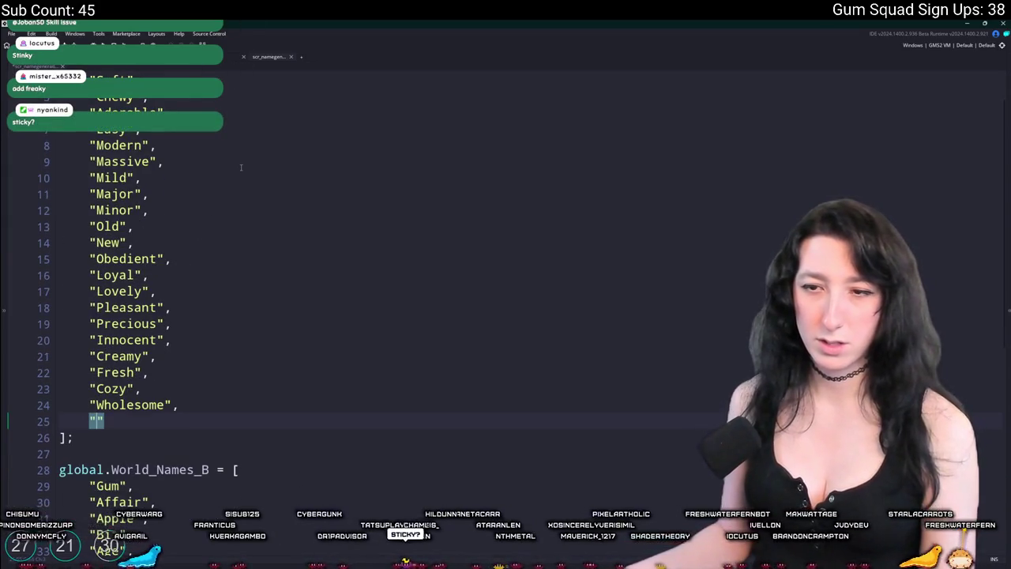
pyautogui.write('Sticky')
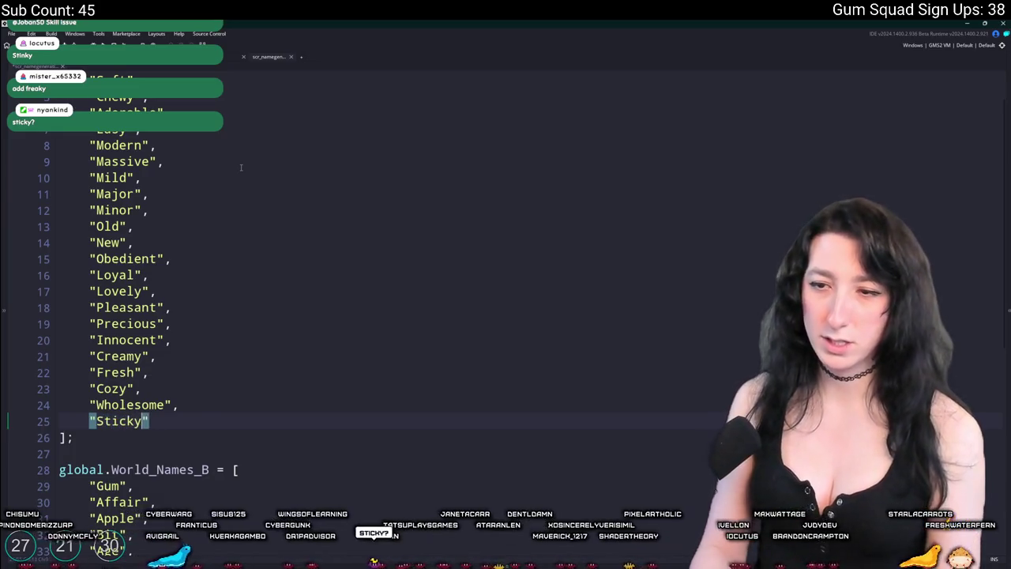
pyautogui.press('Right')
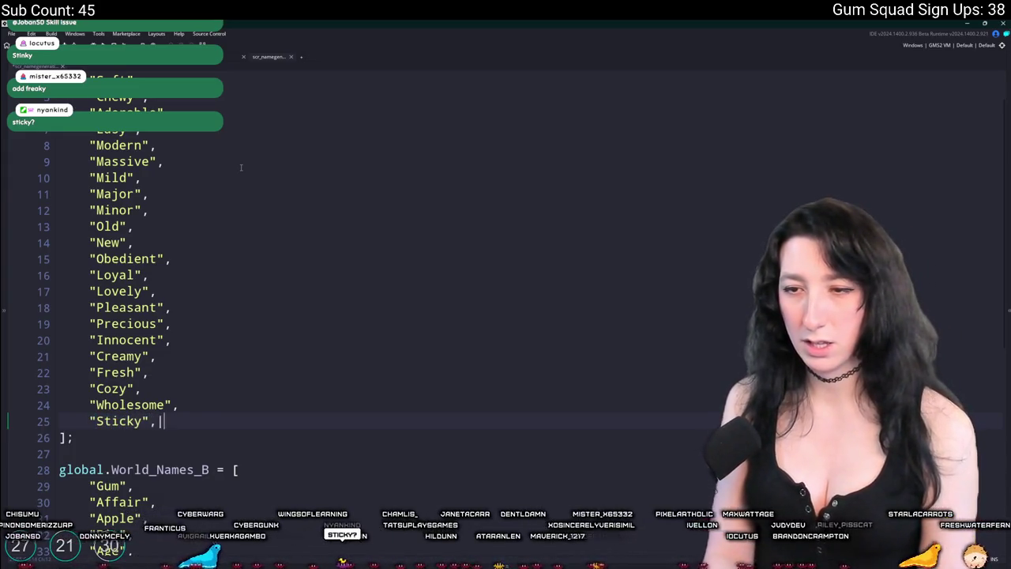
pyautogui.press('Return')
pyautogui.write('"')
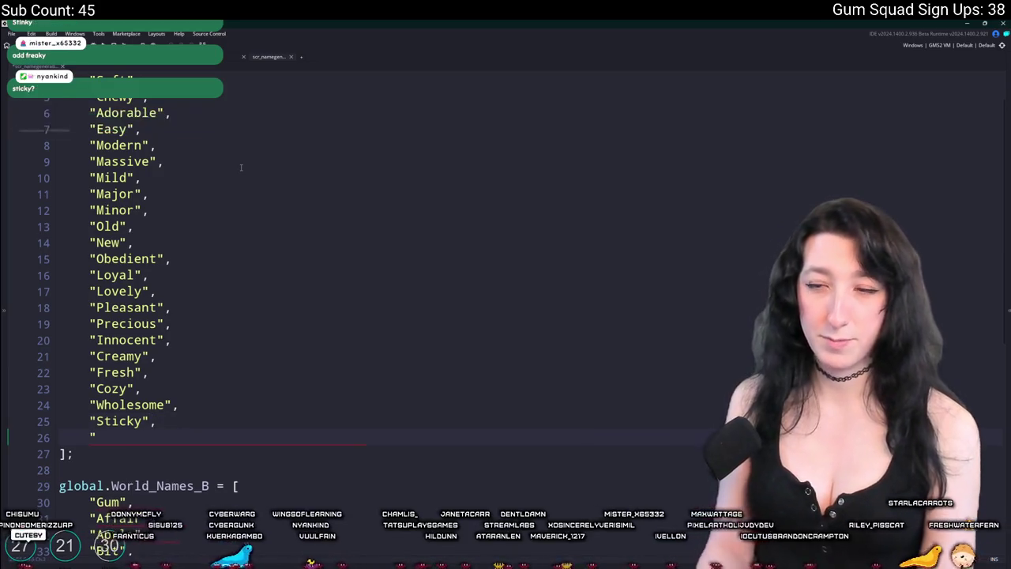
# Add "Grateful" as a new entry below "Cute", removing the stray letters.
pyautogui.scroll(-1, 243, 176)
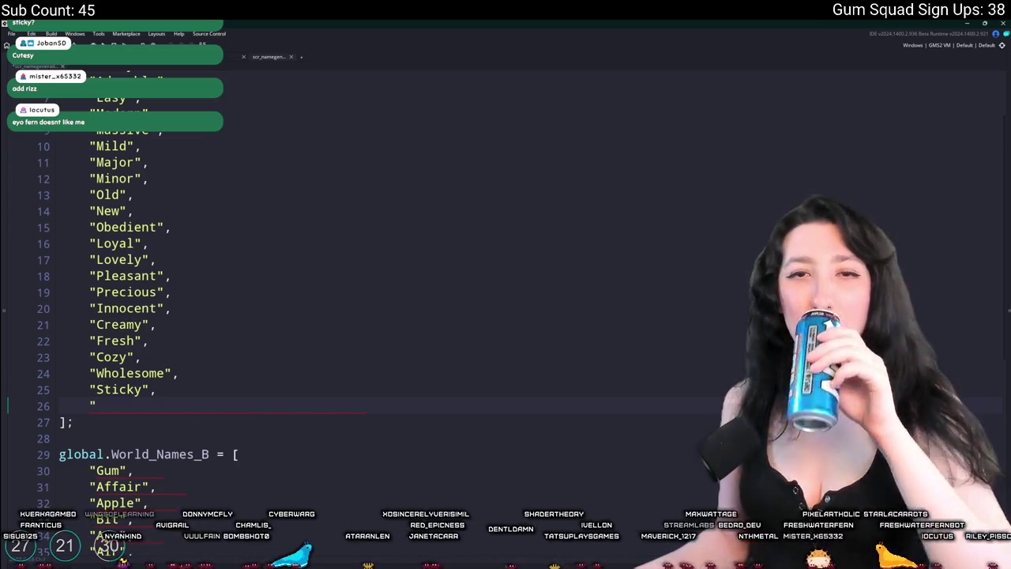
pyautogui.scroll(3, 197, 243)
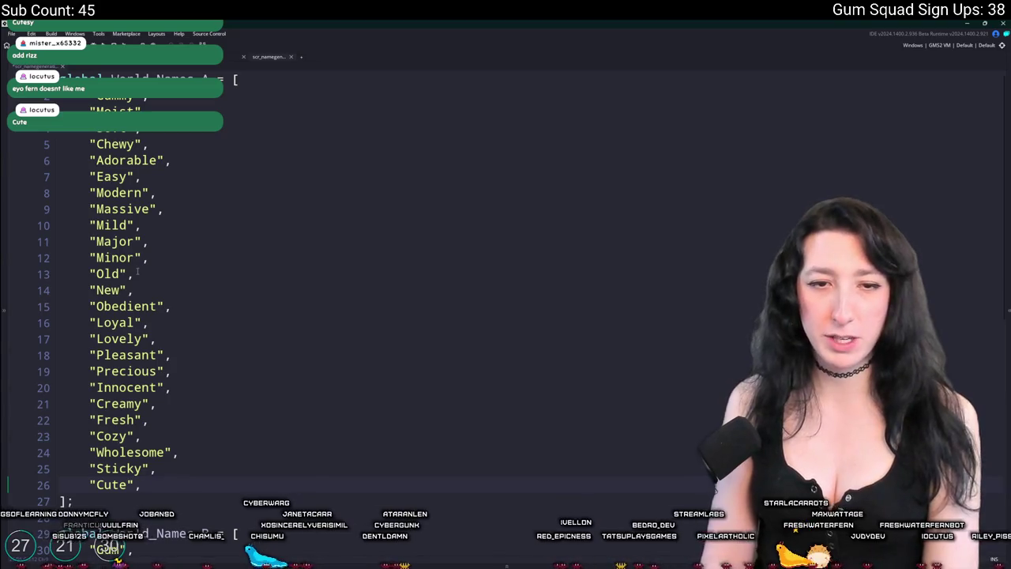
pyautogui.scroll(-2, 169, 355)
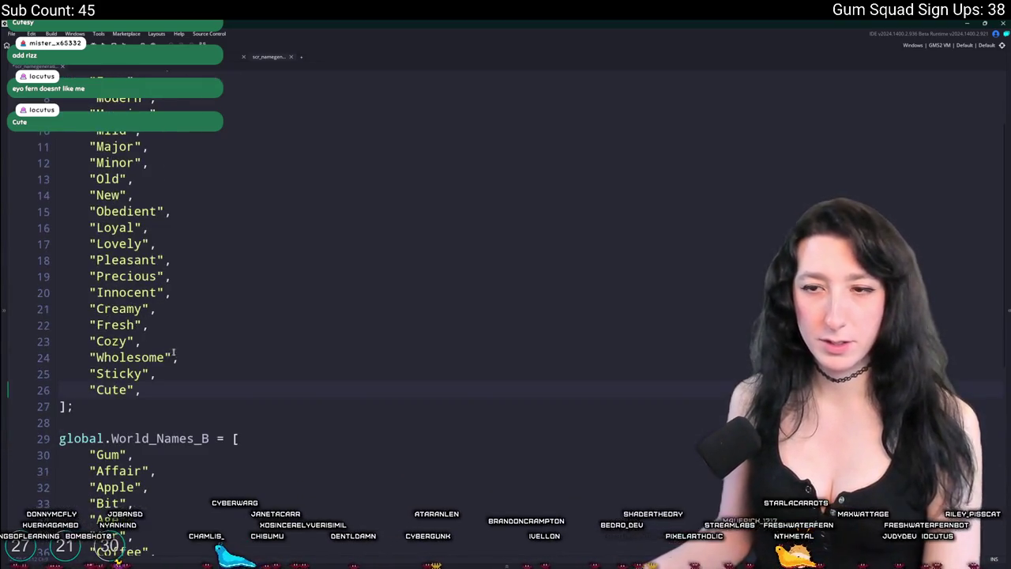
pyautogui.press('Return')
pyautogui.write('"')
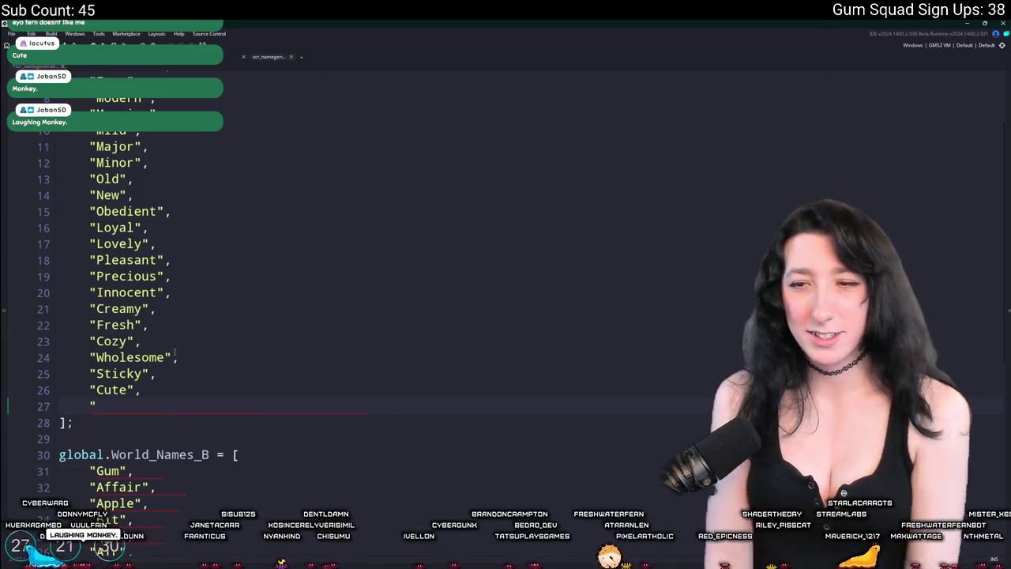
pyautogui.write('Grateful"')
# Append "Shiny" after "Grateful" at the end of World_Names_A and remove the stray character.
pyautogui.scroll(-1, 199, 408)
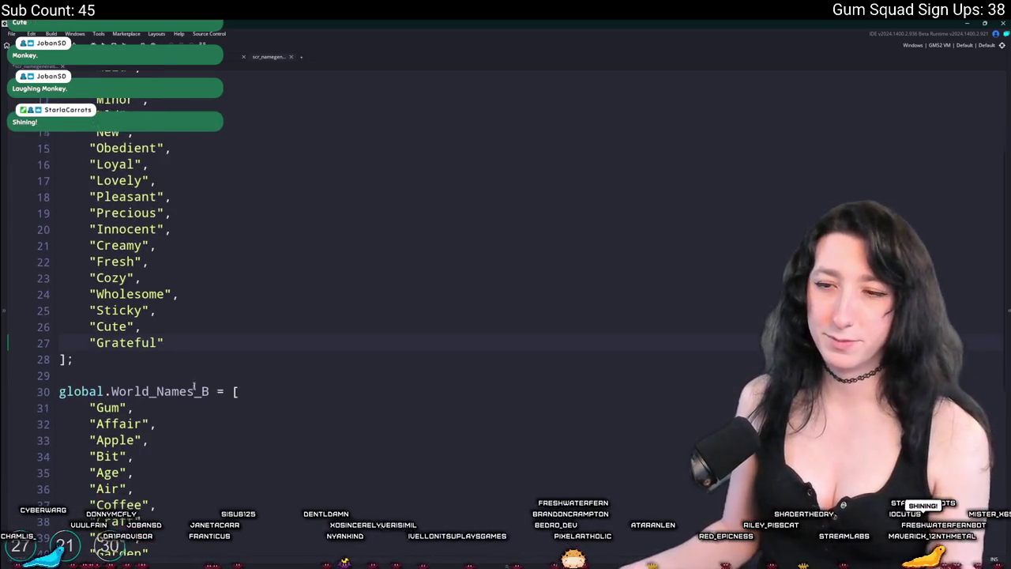
pyautogui.click(199, 408)
pyautogui.scroll(-2, 199, 408)
pyautogui.scroll(-2, 199, 408)
pyautogui.click(267, 200)
pyautogui.scroll(1, 267, 200)
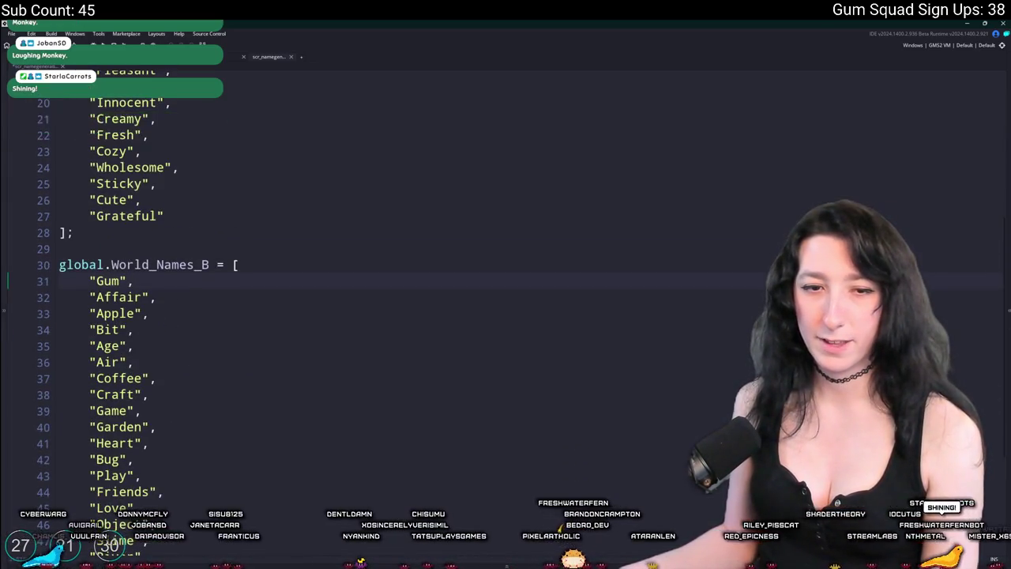
pyautogui.click(267, 214)
pyautogui.write(',')
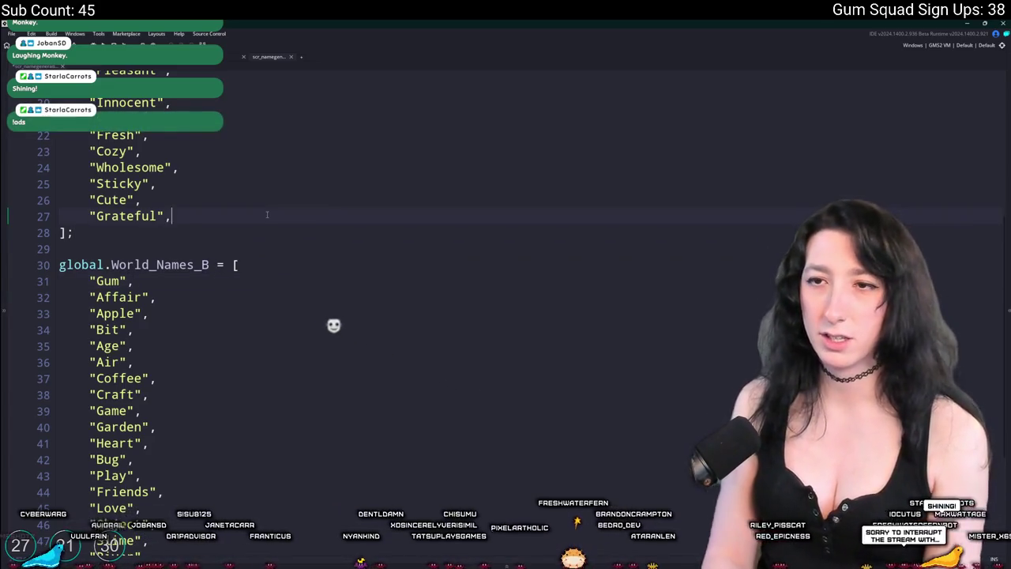
pyautogui.press('Return')
pyautogui.write('Sh')
pyautogui.press('BackSpace')
pyautogui.press('BackSpace')
pyautogui.write('"Shiny",l')
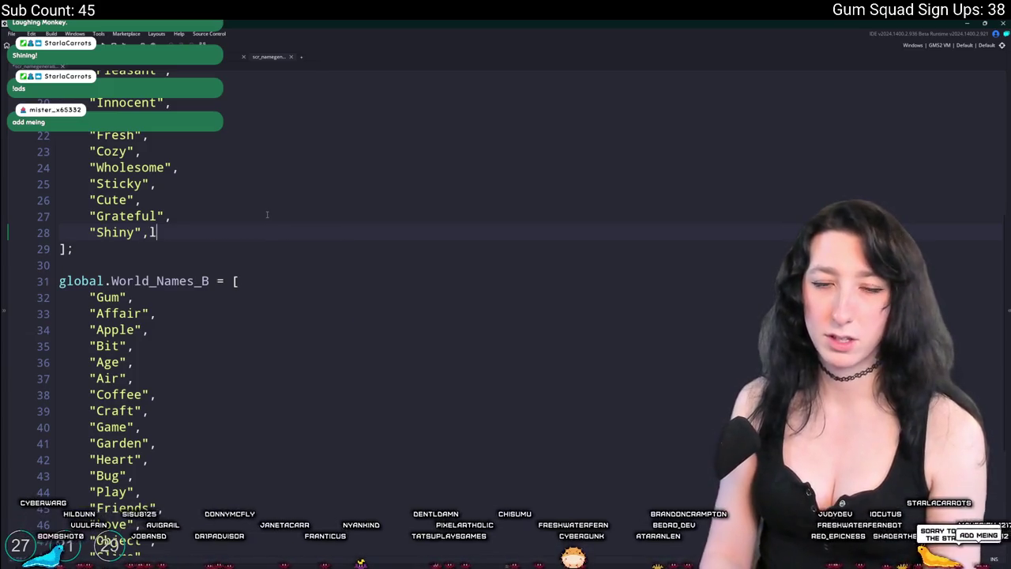
pyautogui.press('BackSpace')
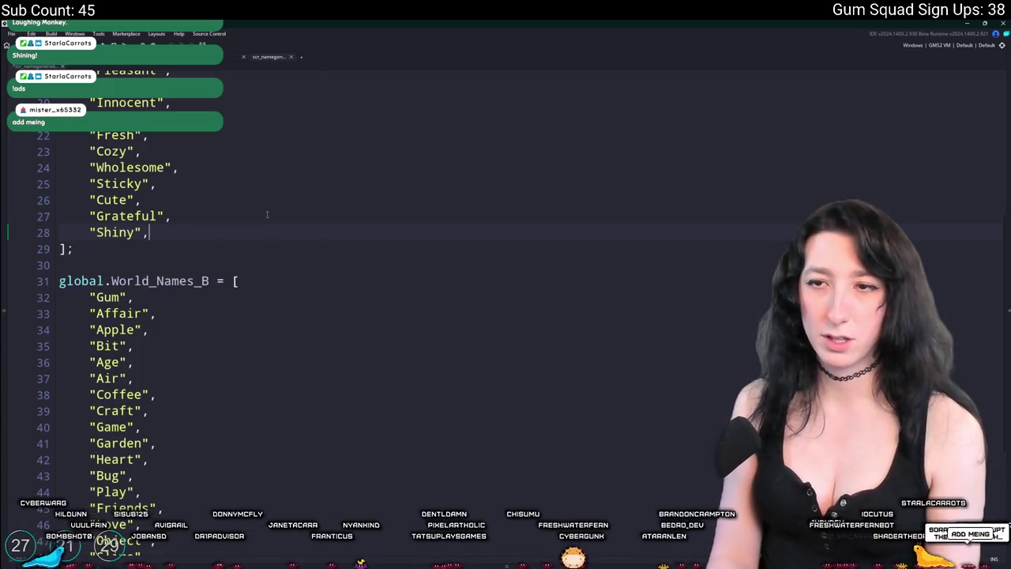
pyautogui.scroll(1, 267, 214)
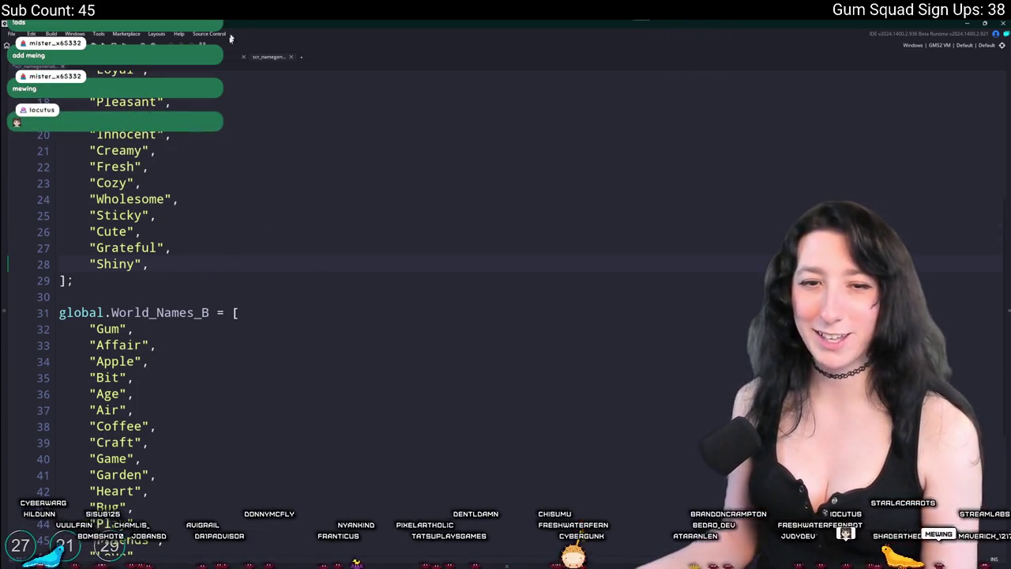
pyautogui.press('Left')
# Review the lists, then start a new quoted entry at the end of World_Names_B.
pyautogui.scroll(5, 156, 196)
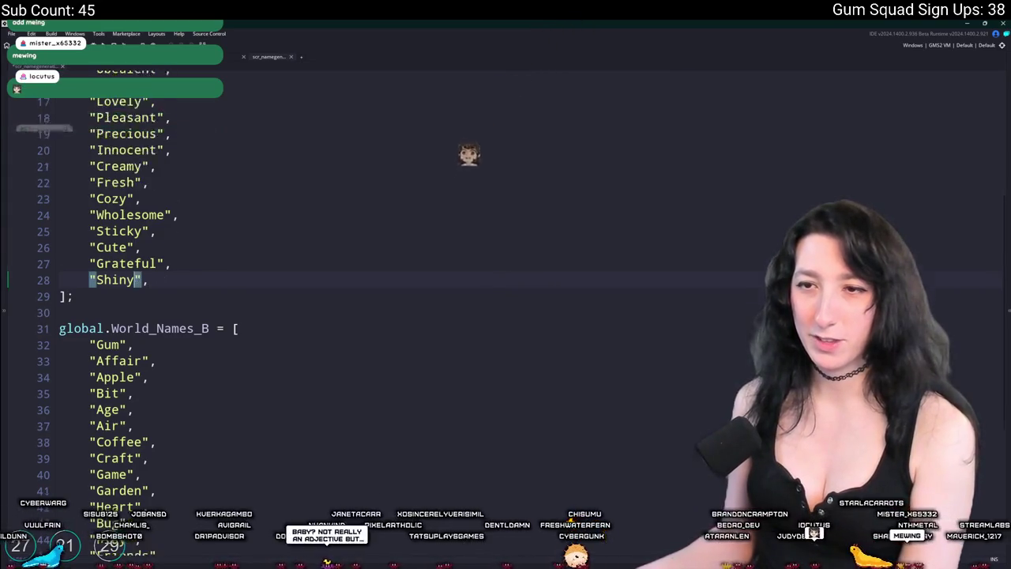
pyautogui.scroll(2, 106, 244)
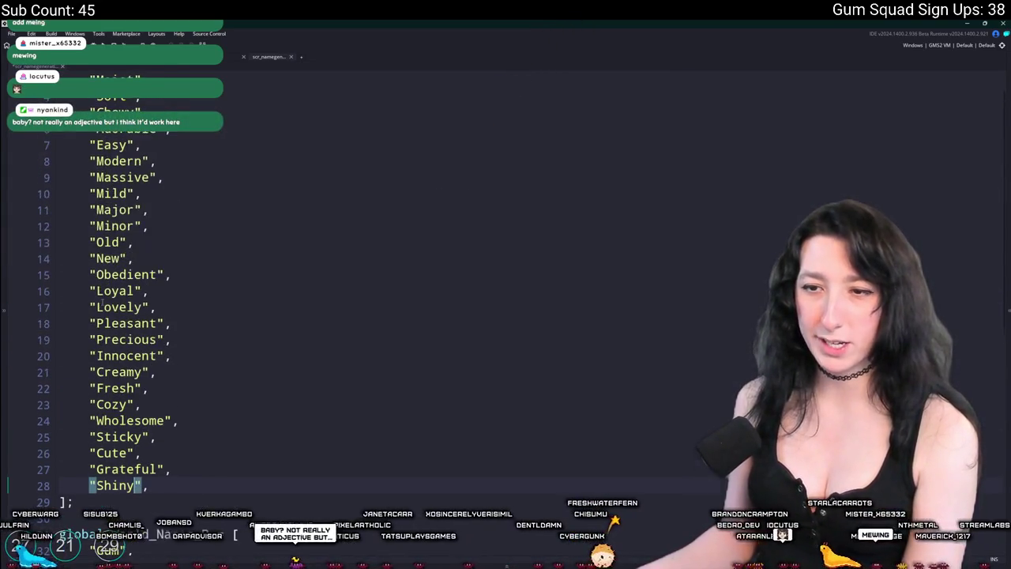
pyautogui.scroll(-6, 233, 367)
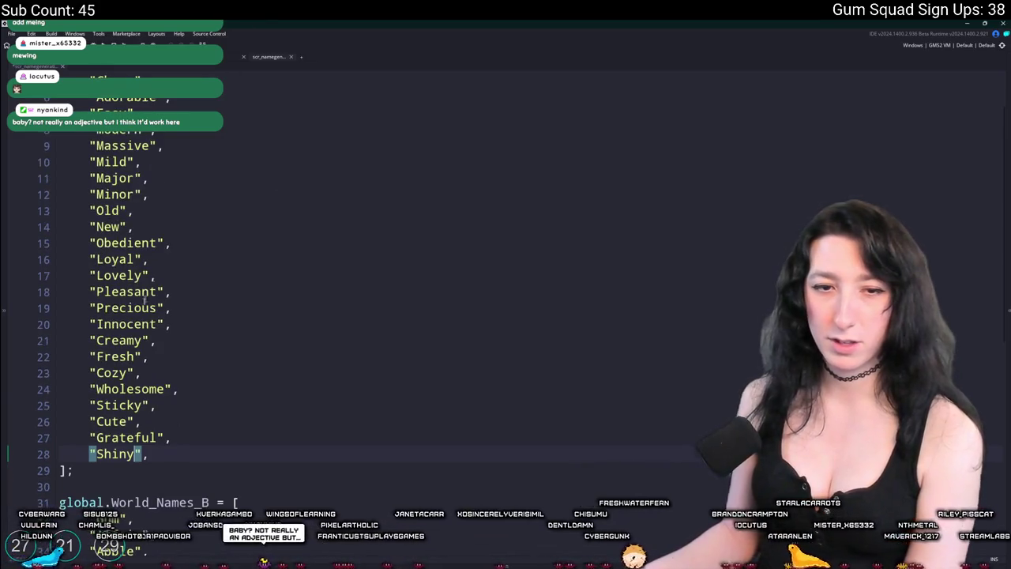
pyautogui.scroll(-2, 78, 411)
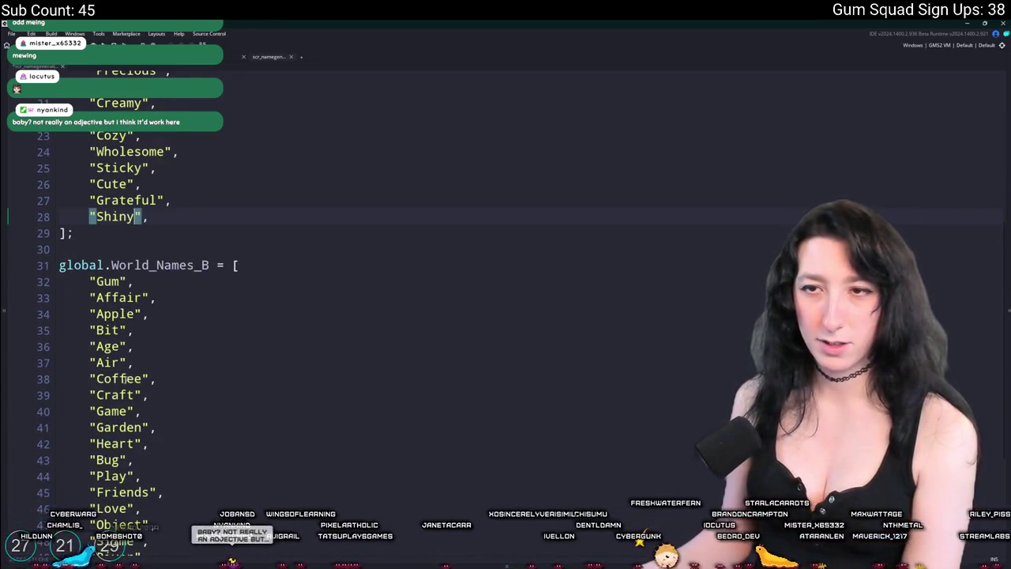
pyautogui.scroll(7, 127, 378)
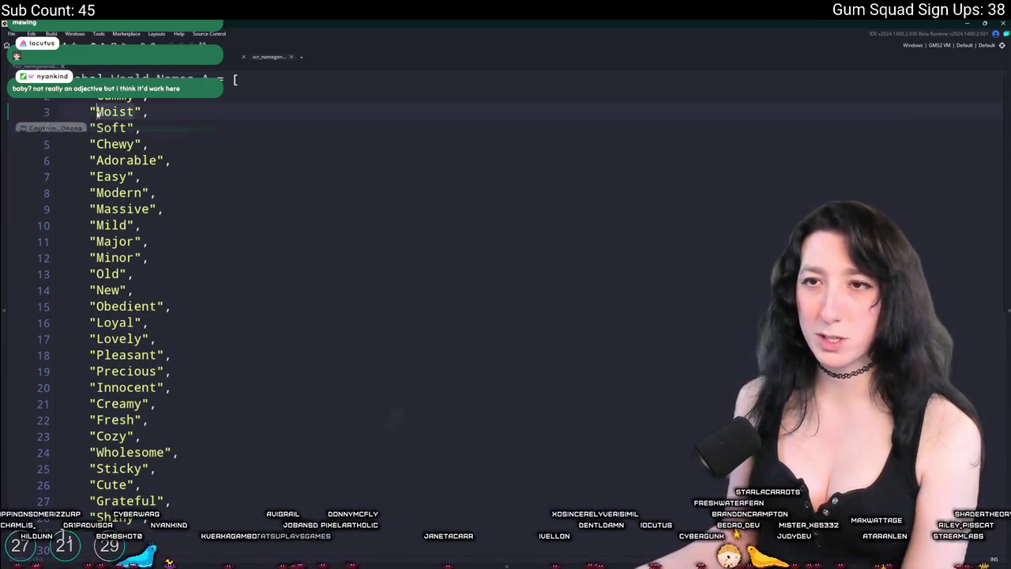
pyautogui.click(130, 132)
pyautogui.click(141, 176)
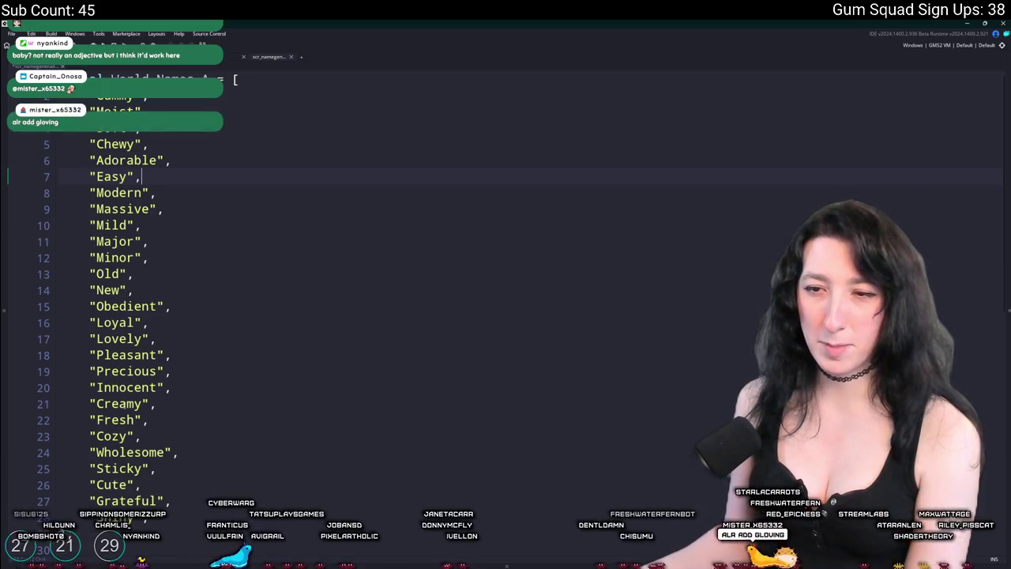
pyautogui.scroll(-2, 237, 316)
pyautogui.click(165, 357)
pyautogui.scroll(-1, 253, 308)
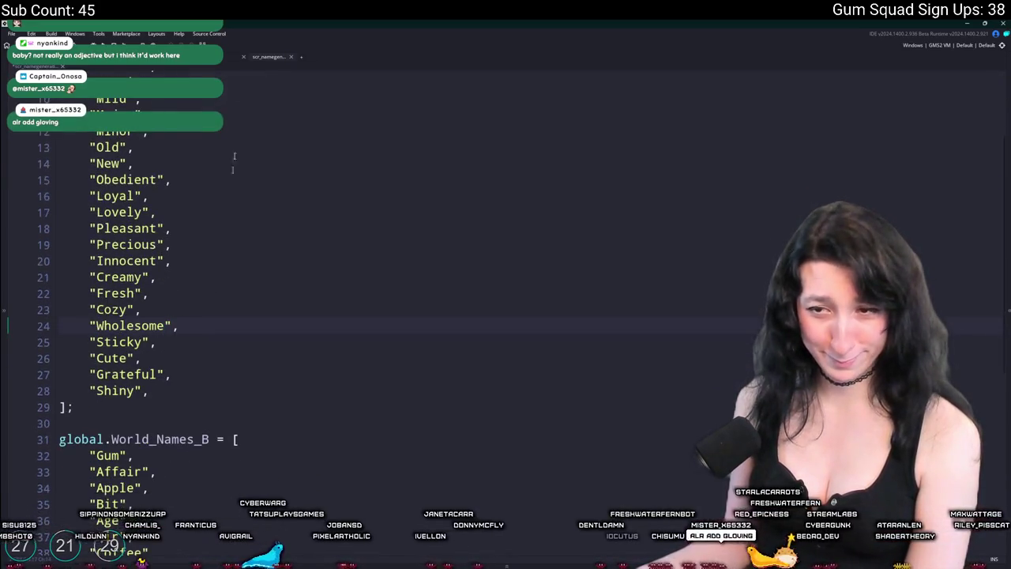
pyautogui.scroll(-3, 263, 299)
pyautogui.scroll(-2, 263, 299)
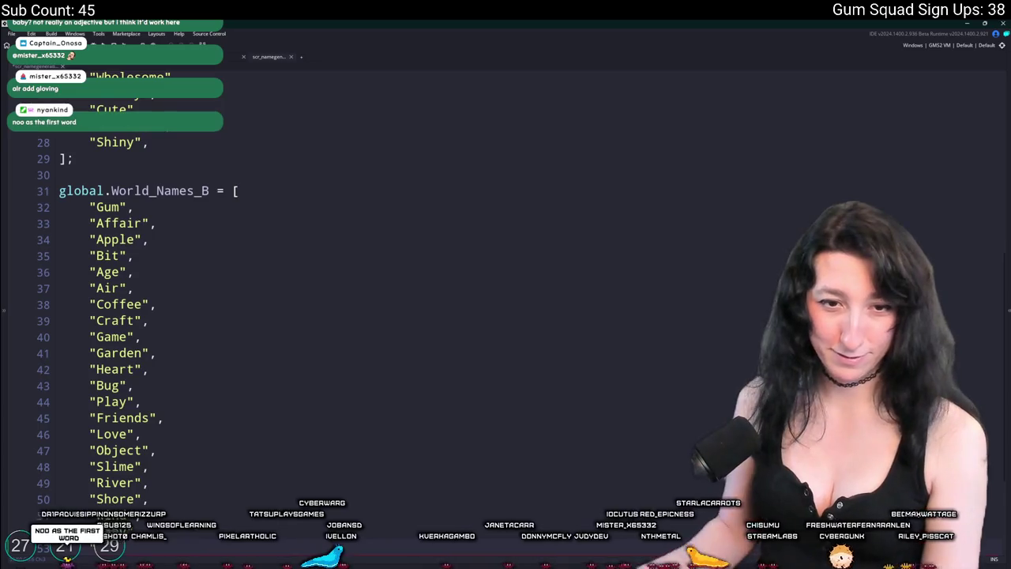
pyautogui.press('Return')
pyautogui.write('"')
pyautogui.scroll(3, 125, 312)
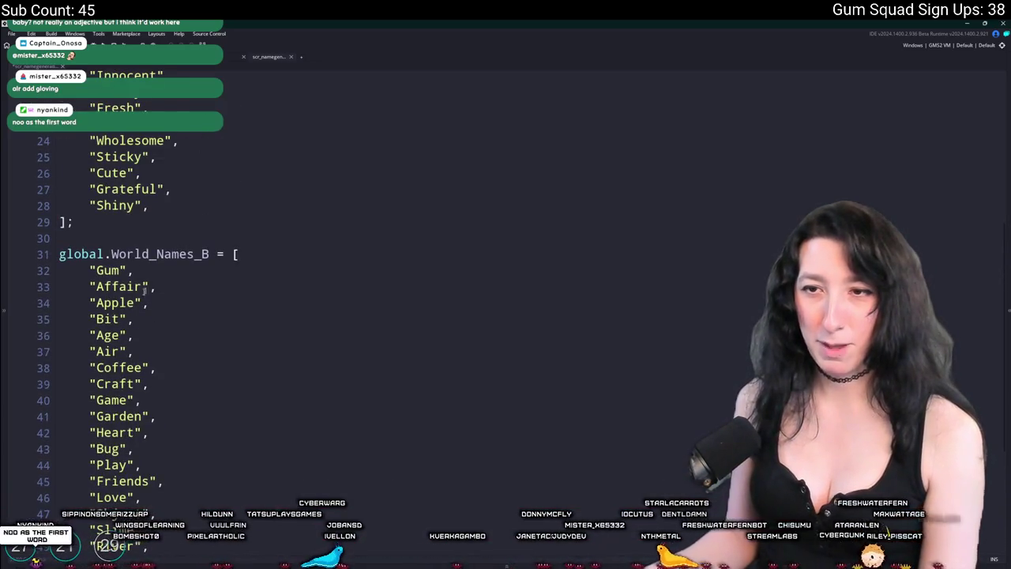
# Add "Baby" below "Shiny" in World_Names_A, removing the extra comma.
pyautogui.click(167, 207)
pyautogui.press('Return')
pyautogui.write('"Baby"')
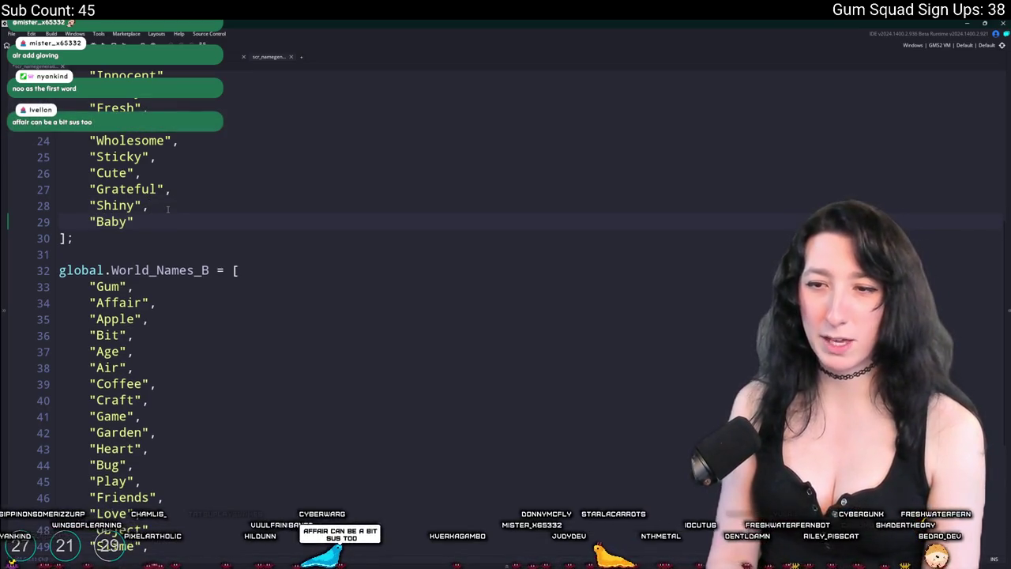
pyautogui.write(',')
pyautogui.press('BackSpace')
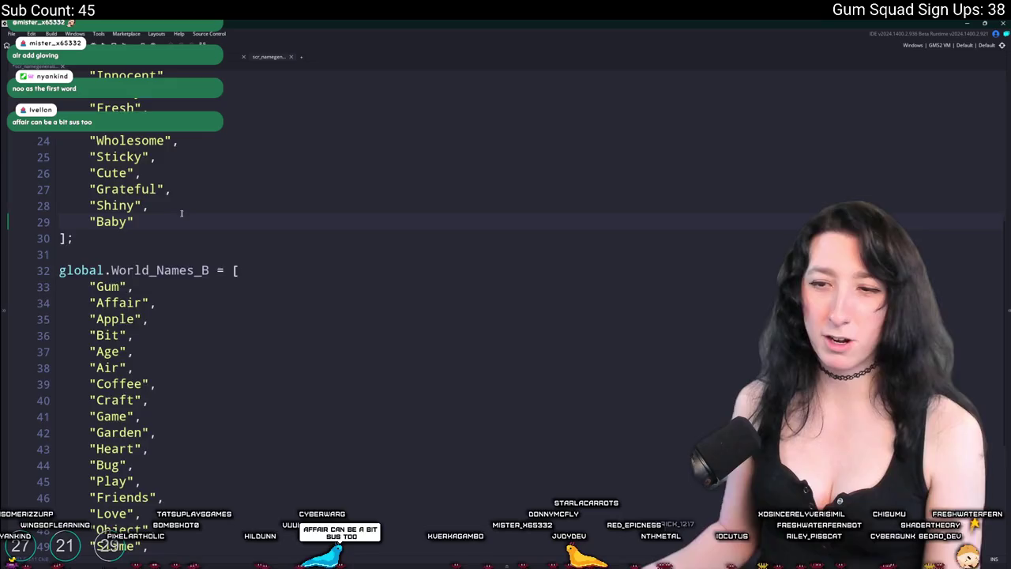
pyautogui.scroll(-3, 177, 211)
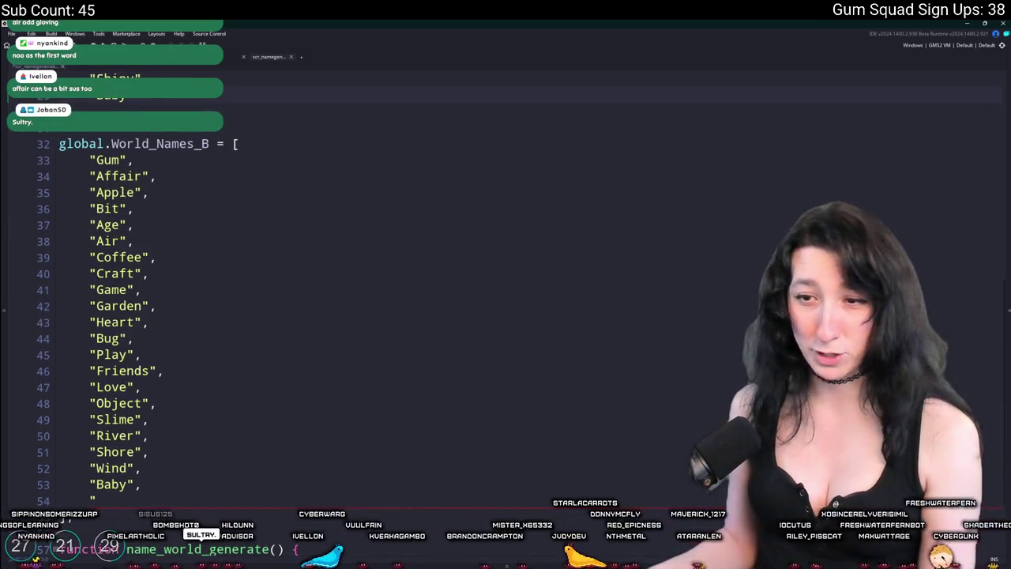
# Scroll through both word lists, checking the Baby and Chewy entries.
pyautogui.click(99, 484)
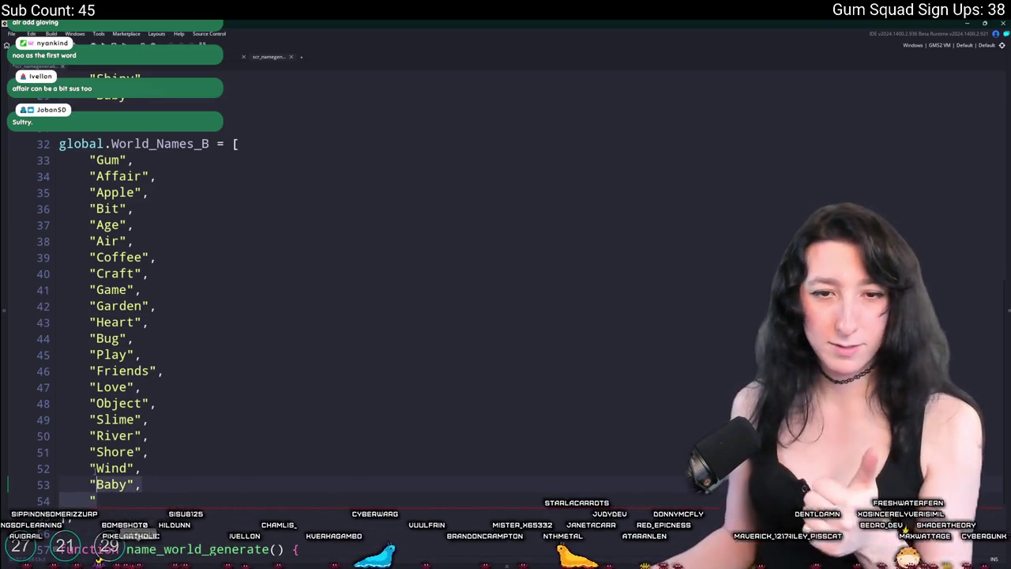
pyautogui.scroll(2, 225, 115)
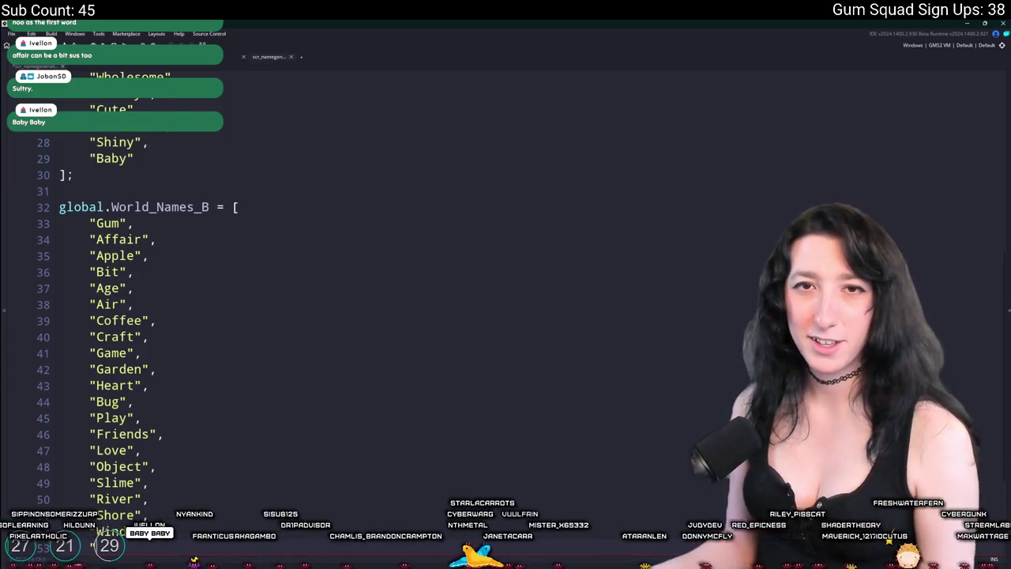
pyautogui.scroll(6, 394, 302)
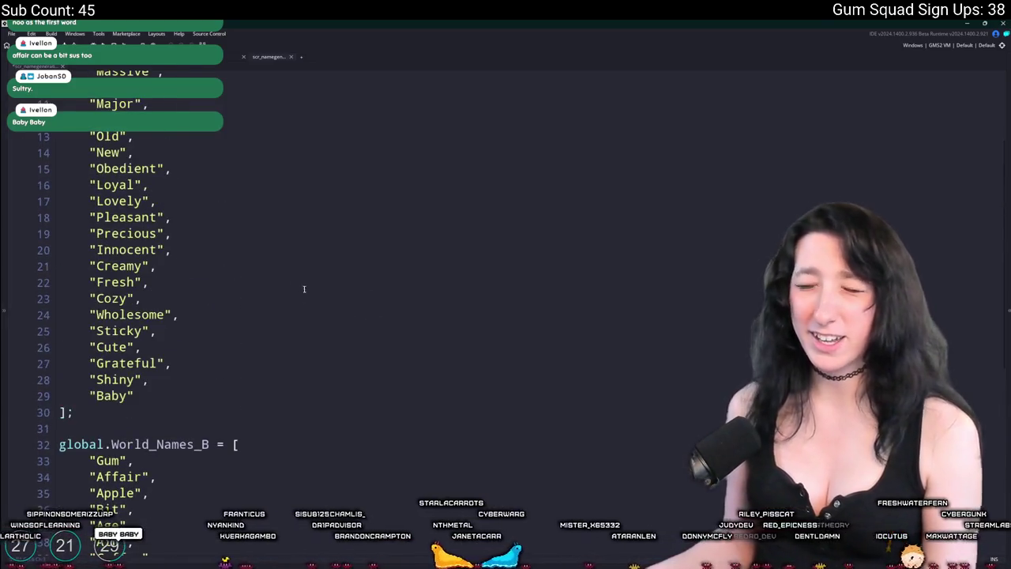
pyautogui.scroll(-1, 244, 267)
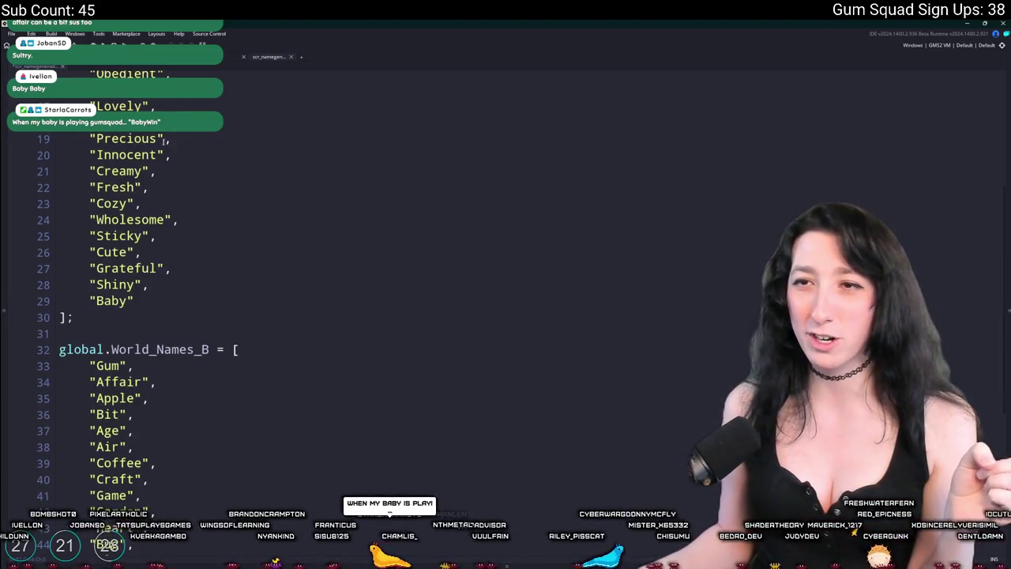
pyautogui.scroll(4, 137, 234)
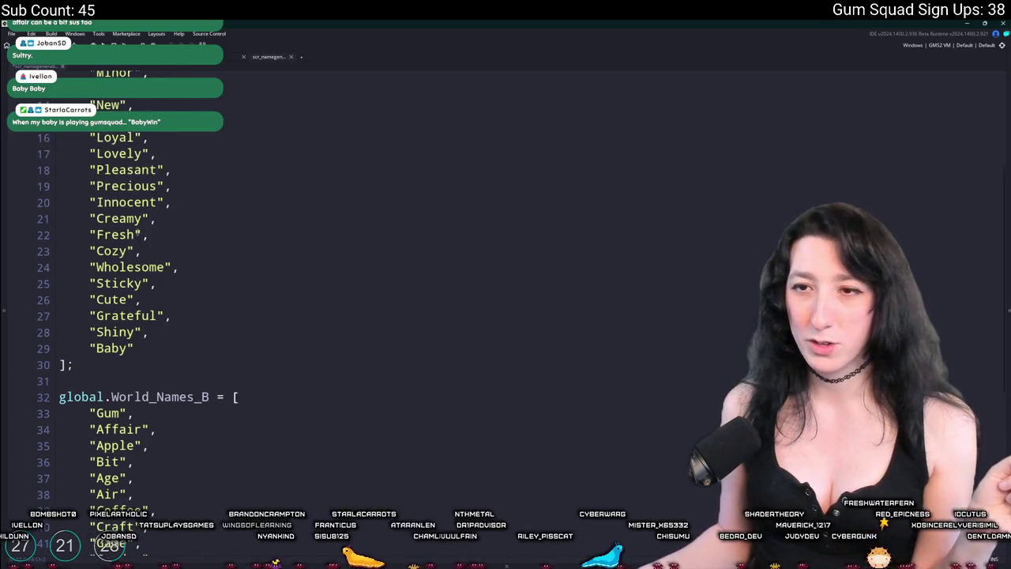
pyautogui.scroll(1, 235, 71)
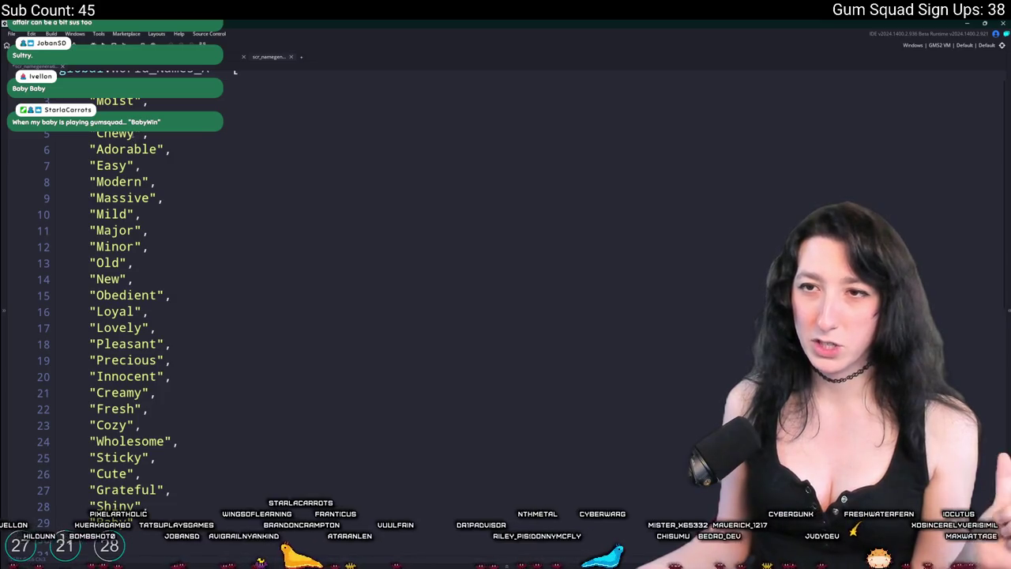
pyautogui.click(98, 136)
pyautogui.scroll(-1, 149, 163)
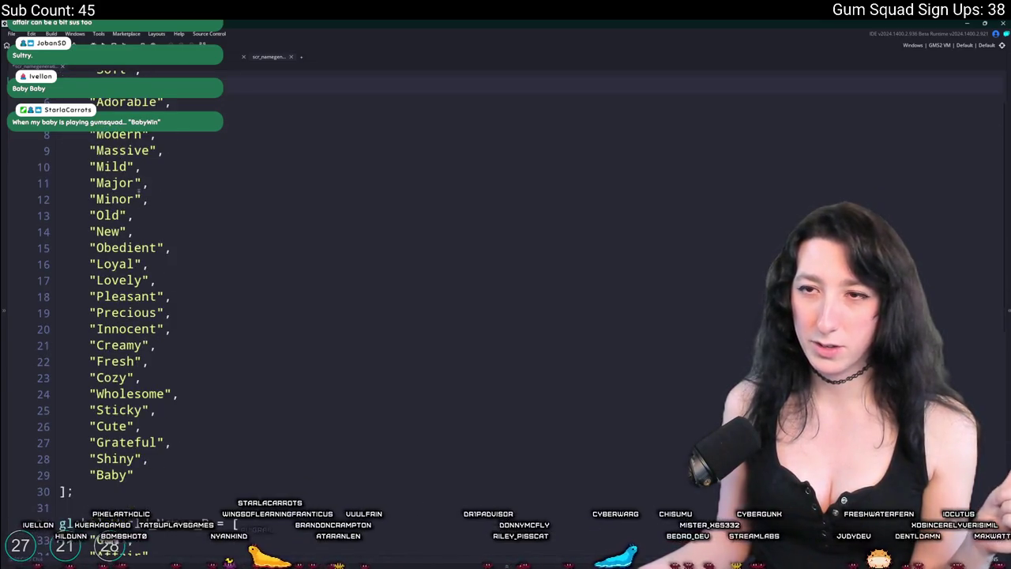
pyautogui.scroll(-7, 150, 147)
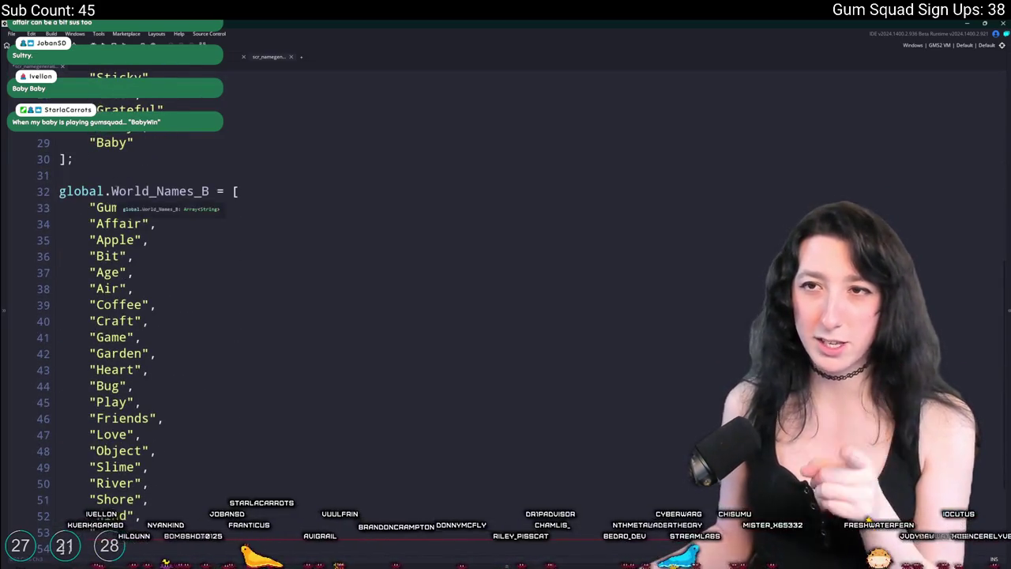
pyautogui.scroll(-1, 138, 210)
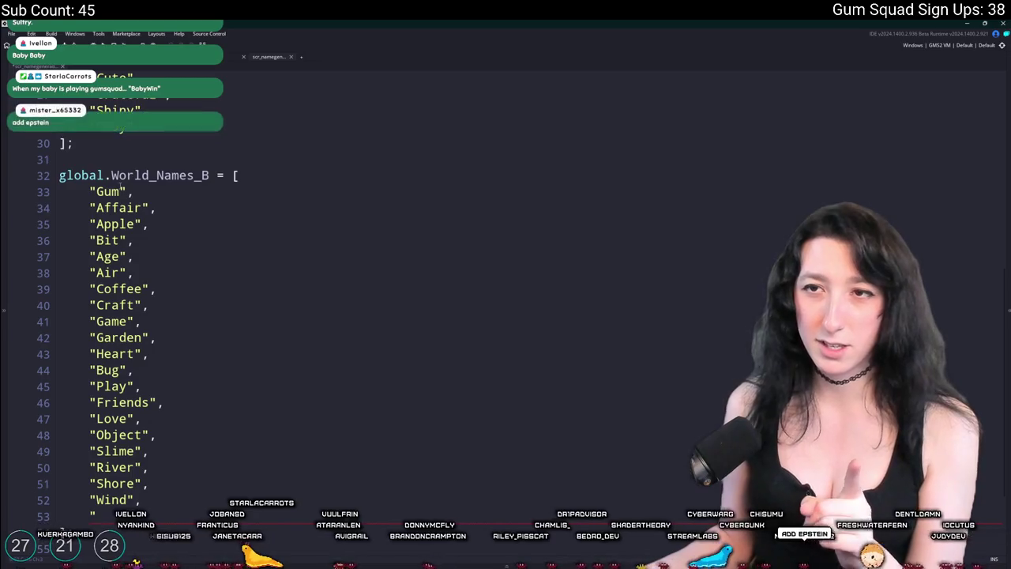
# Select the World_Names_B entries from Gum to Wind, then return to the end of Baby.
pyautogui.click(96, 192)
pyautogui.moveTo(97, 191)
pyautogui.mouseDown()
pyautogui.moveTo(146, 208)
pyautogui.moveTo(150, 474)
pyautogui.mouseUp()
pyautogui.click(272, 303)
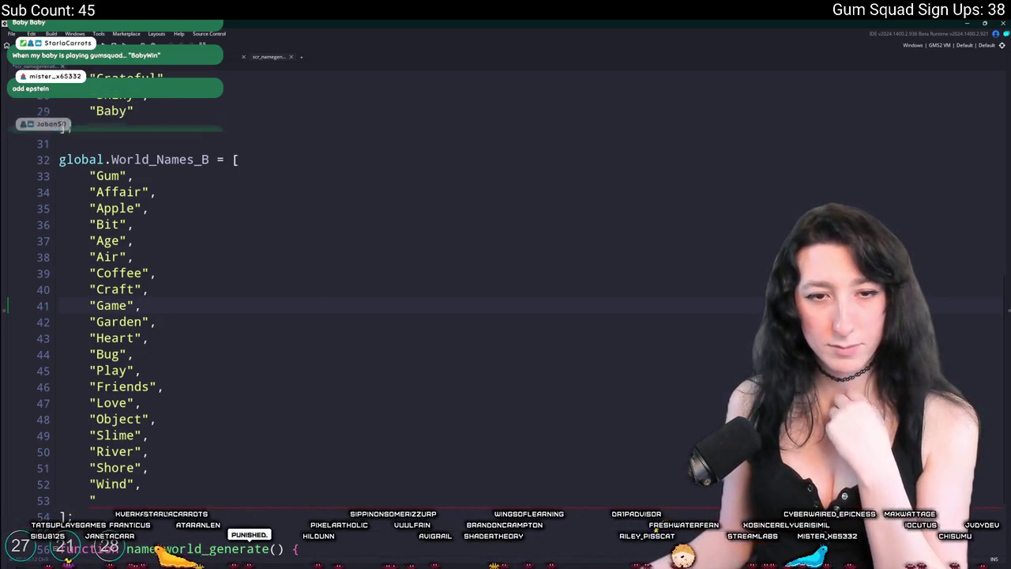
pyautogui.click(184, 483)
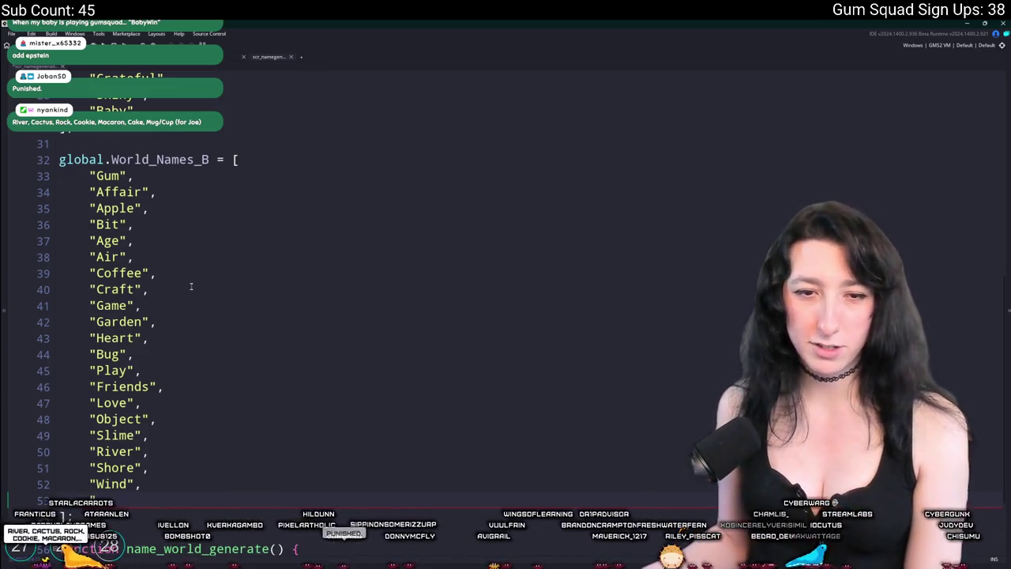
pyautogui.scroll(2, 186, 263)
pyautogui.click(194, 201)
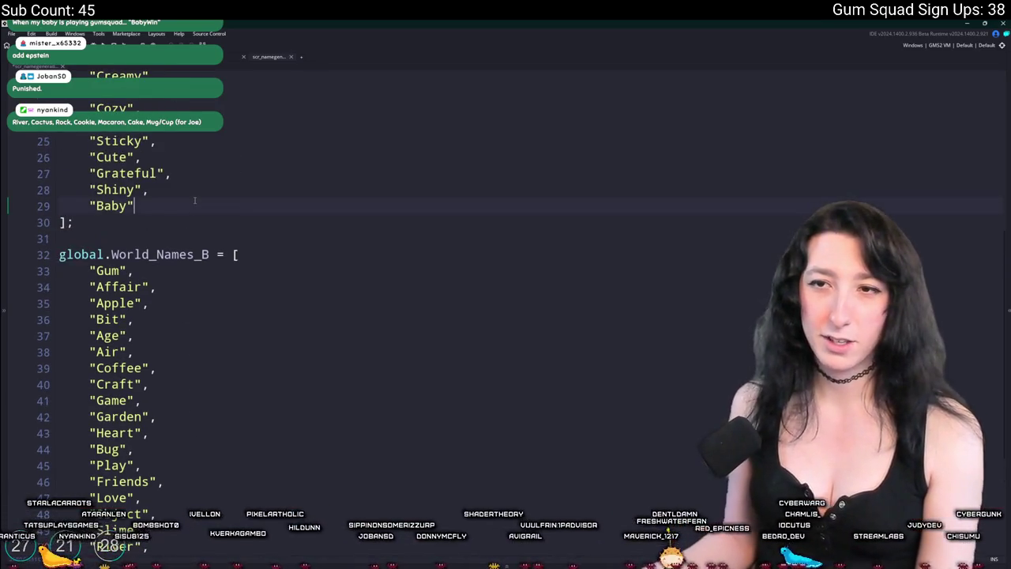
# Put a comma after "Baby", add "Cactus" and "Rock" after "Wind", and begin another entry.
pyautogui.write(',')
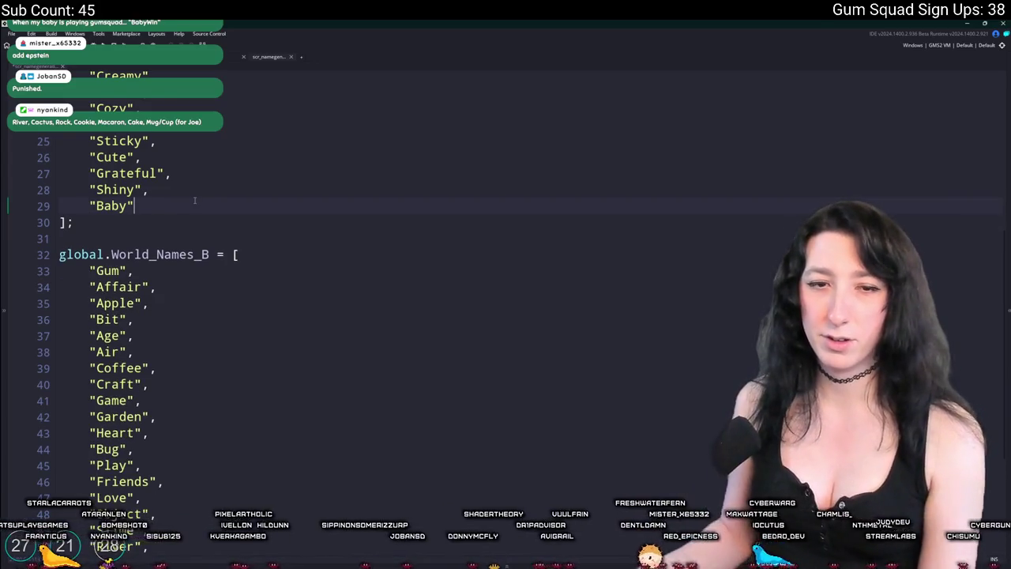
pyautogui.scroll(-3, 194, 201)
pyautogui.click(145, 448)
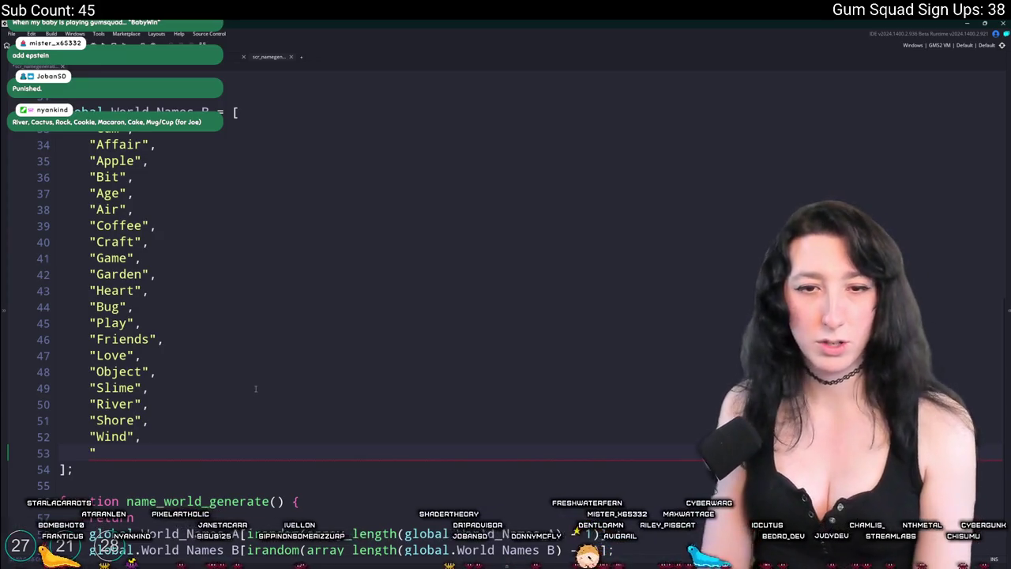
pyautogui.write('Cactus')
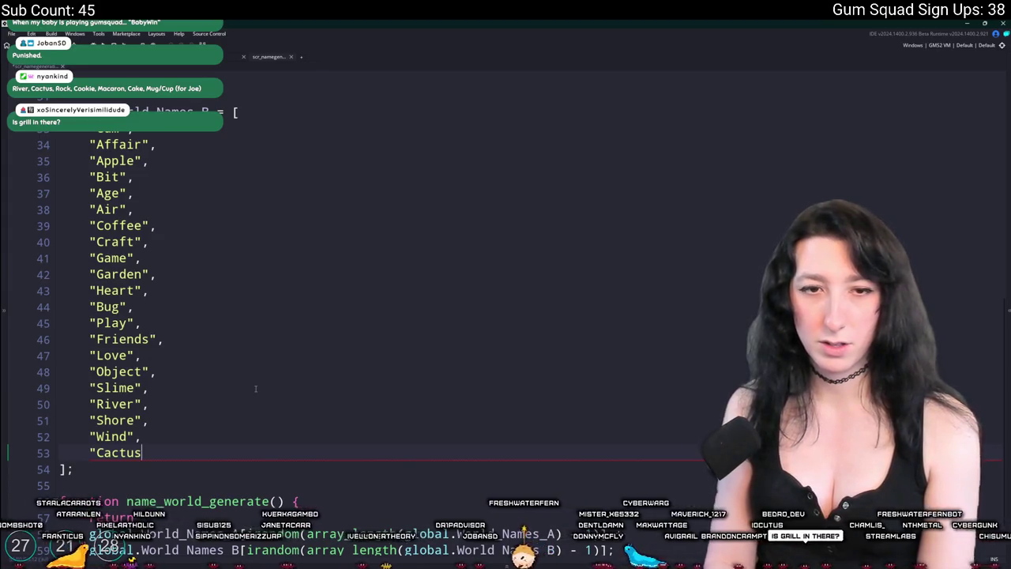
pyautogui.write(',')
pyautogui.press('Return')
pyautogui.write('"Rock",')
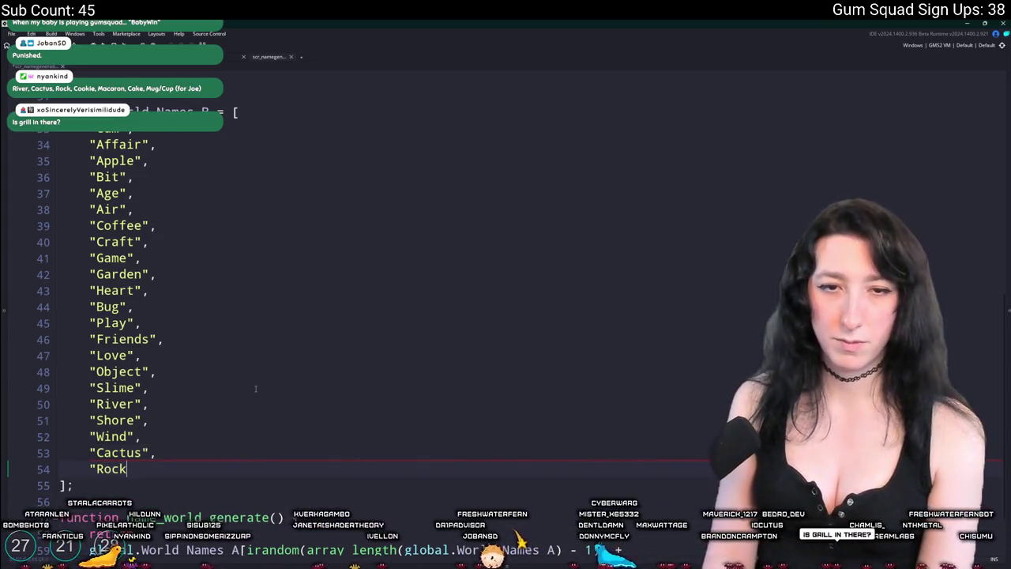
pyautogui.press('Return')
pyautogui.write('"Cookie",')
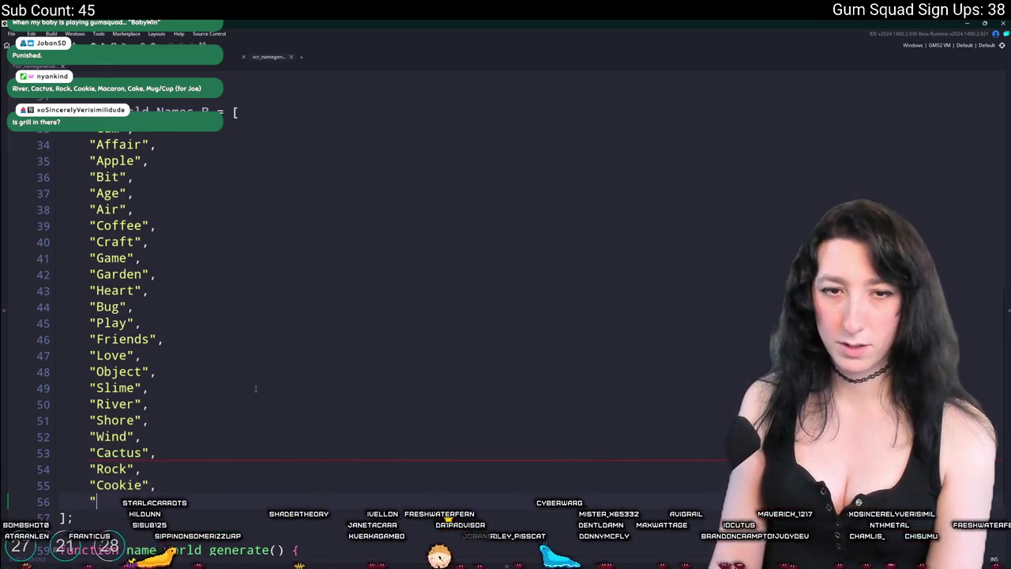
# Locate the Creamy entry and briefly select the Cookie entry to check it.
pyautogui.scroll(8, 181, 273)
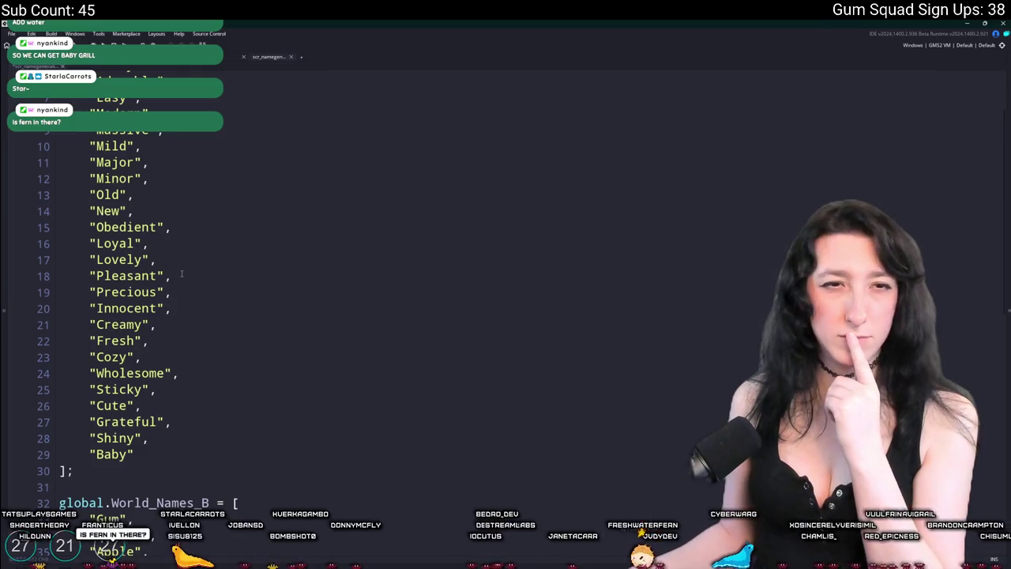
pyautogui.scroll(-1, 182, 273)
pyautogui.click(95, 309)
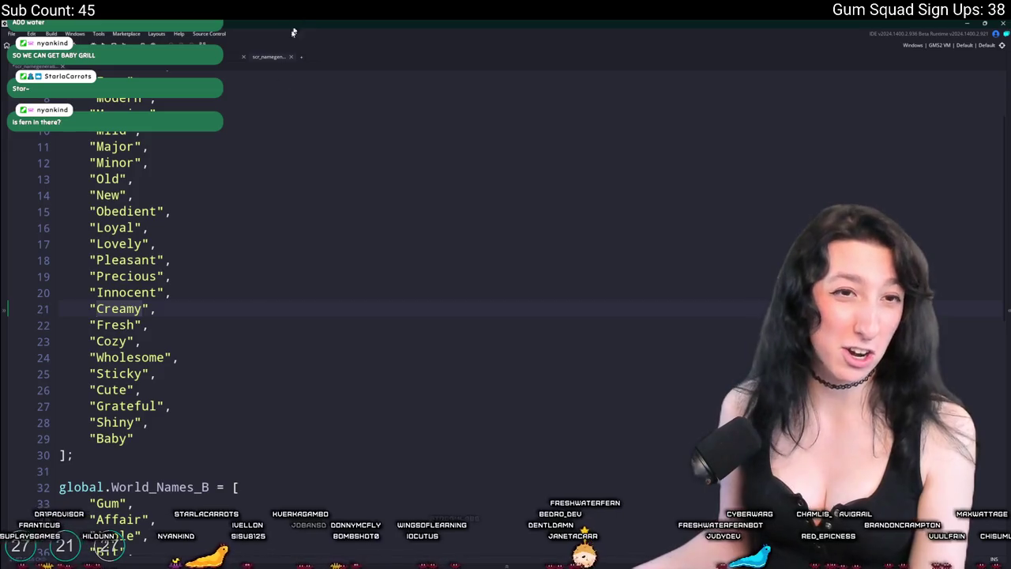
pyautogui.scroll(-8, 226, 388)
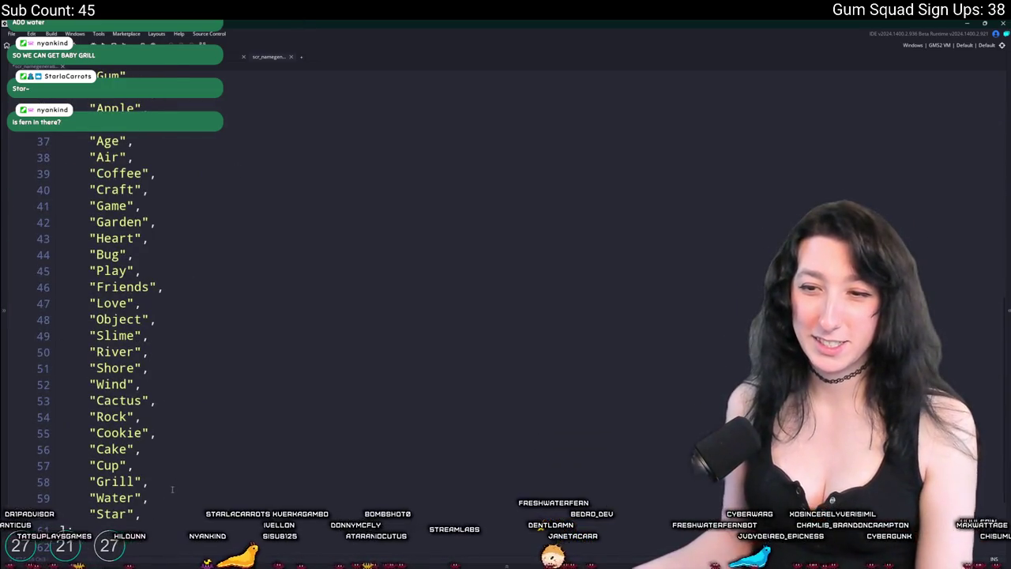
pyautogui.moveTo(151, 433); pyautogui.dragTo(90, 432)
pyautogui.press('Escape')
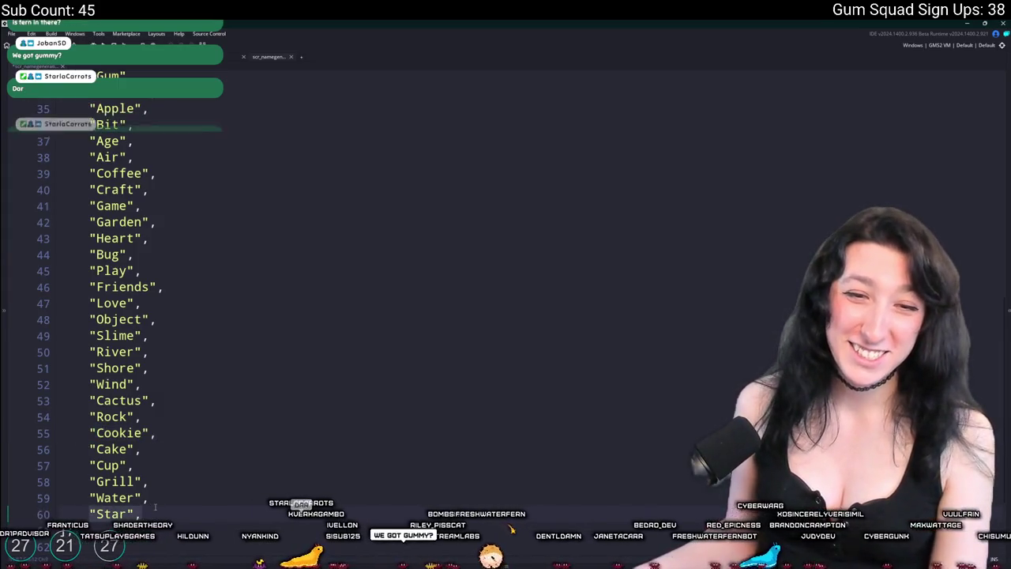
pyautogui.doubleClick(98, 513)
pyautogui.scroll(1, 101, 512)
pyautogui.scroll(-1, 115, 444)
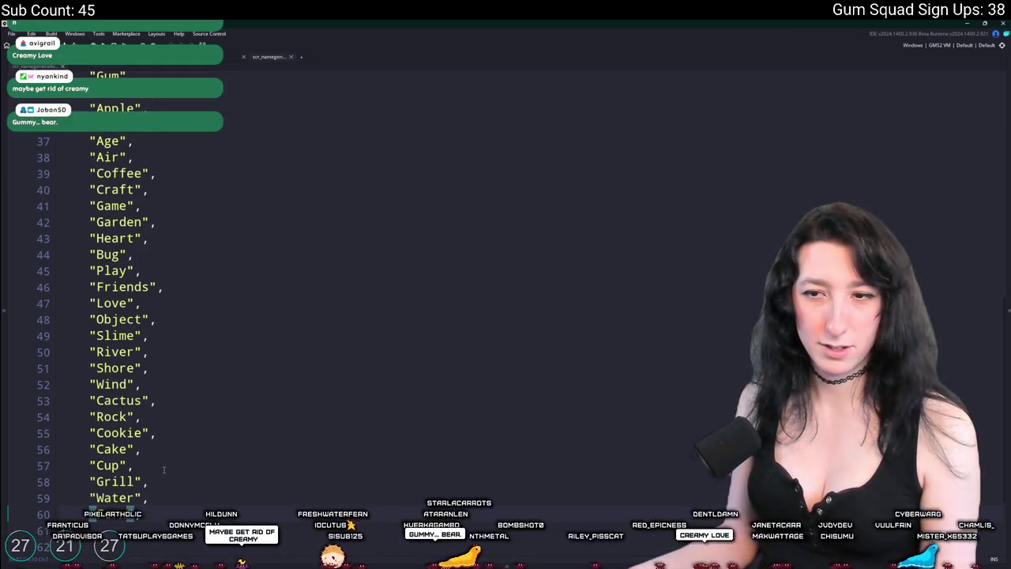
pyautogui.scroll(4, 158, 443)
pyautogui.scroll(-1, 150, 402)
pyautogui.click(137, 299)
pyautogui.moveTo(88, 332)
pyautogui.mouseDown()
pyautogui.moveTo(150, 332)
pyautogui.moveTo(144, 350)
pyautogui.mouseUp()
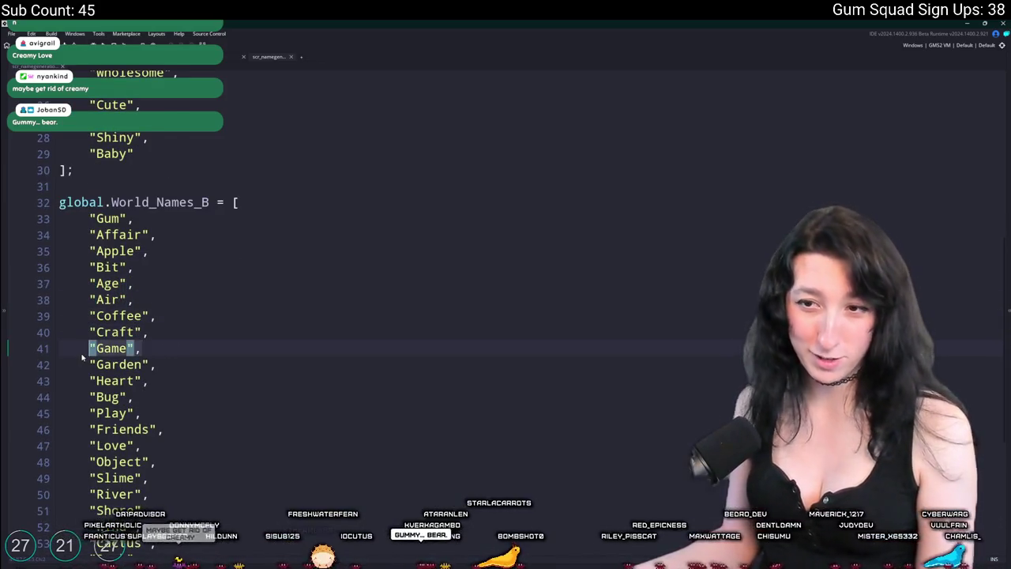
pyautogui.moveTo(87, 366); pyautogui.dragTo(145, 372)
pyautogui.click(165, 394)
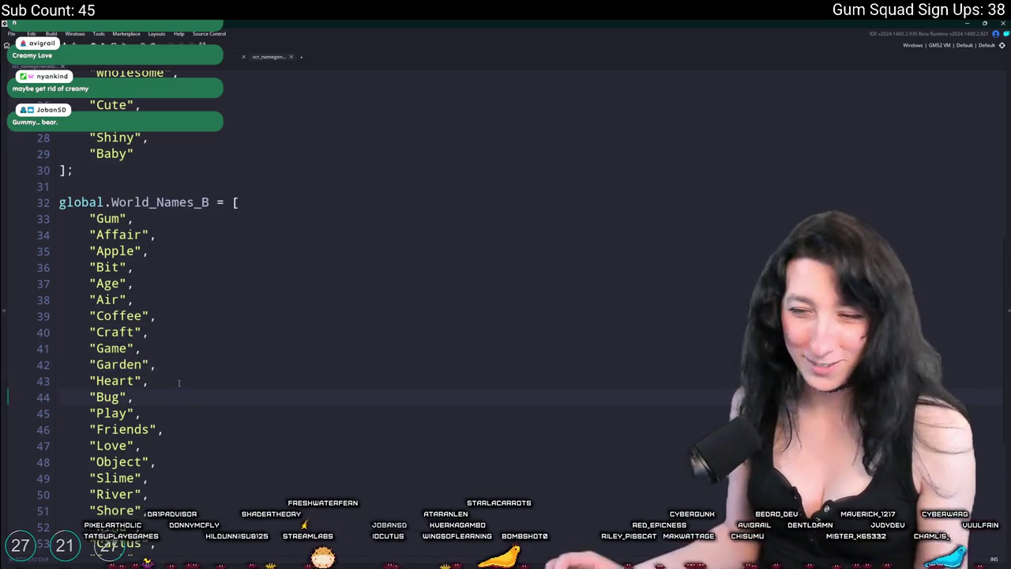
pyautogui.click(166, 409)
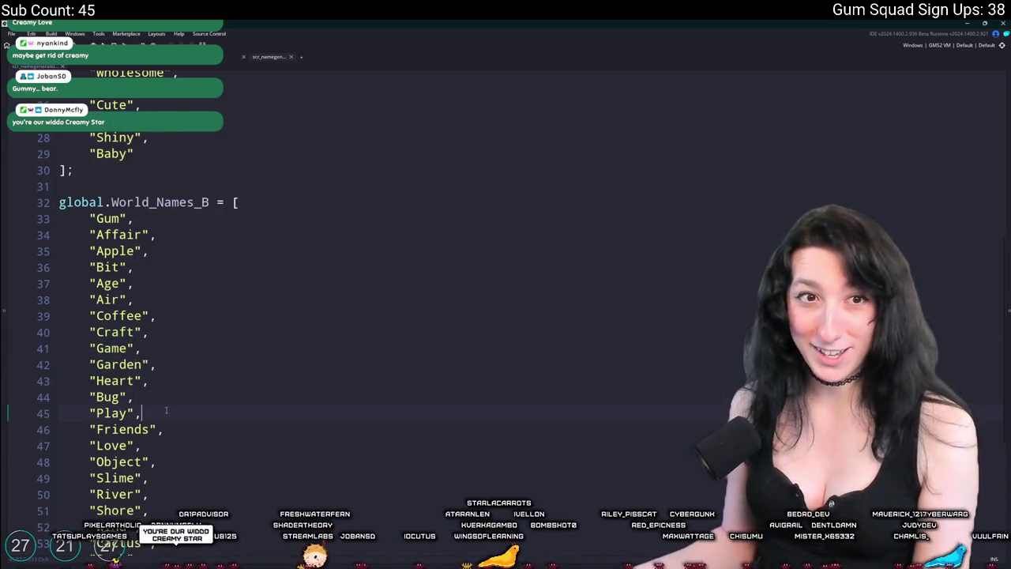
pyautogui.scroll(1, 165, 409)
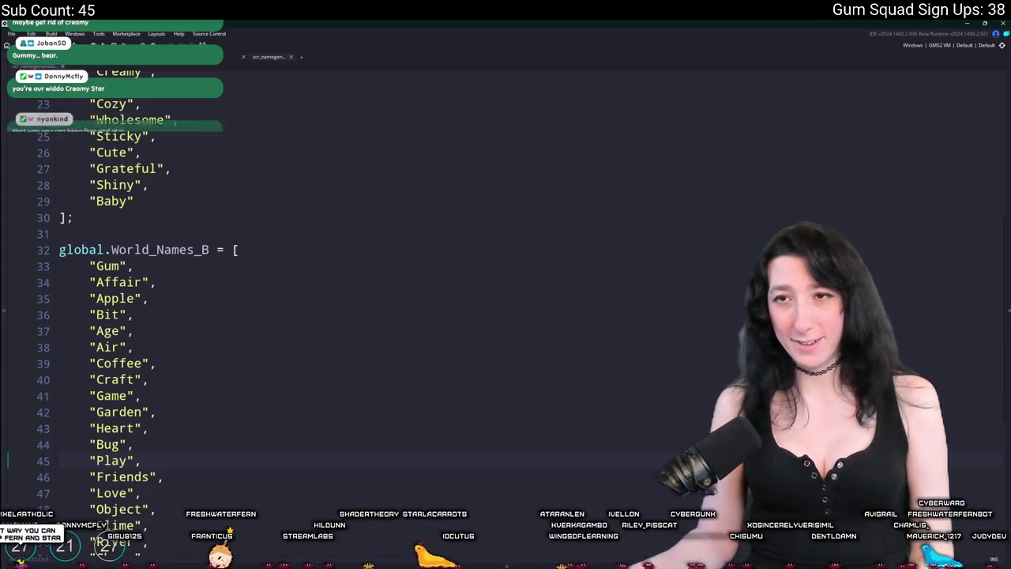
# Delete the "Creamy" line from the World_Names_A list.
pyautogui.click(195, 142)
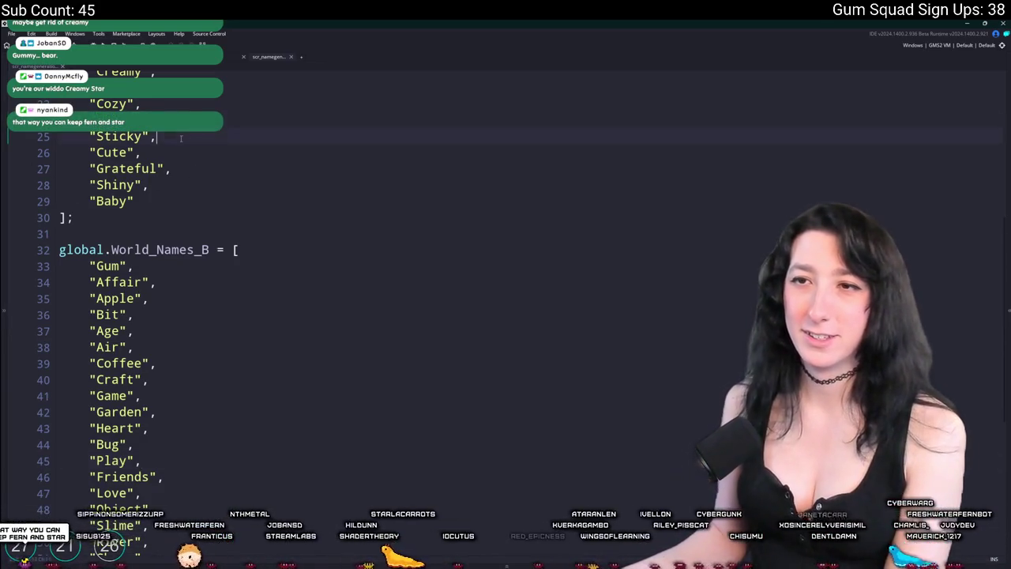
pyautogui.scroll(3, 174, 237)
pyautogui.scroll(3, 150, 214)
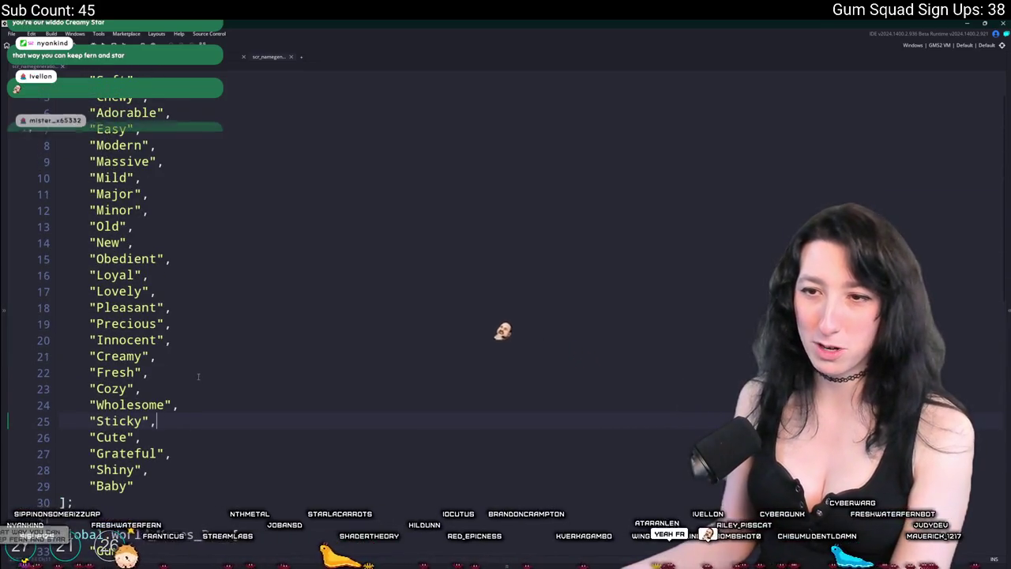
pyautogui.moveTo(214, 354); pyautogui.dragTo(219, 341)
pyautogui.press('BackSpace')
# Move to the "Water" entry in World_Names_B and down to the "Fern" line.
pyautogui.scroll(-2, 213, 269)
pyautogui.scroll(-7, 217, 276)
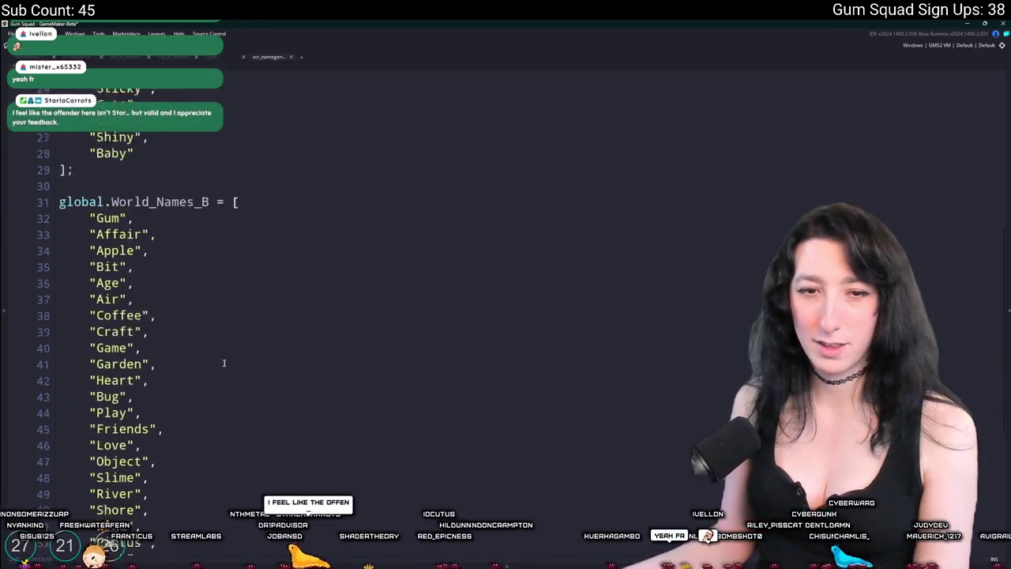
pyautogui.scroll(-2, 150, 316)
pyautogui.click(149, 465)
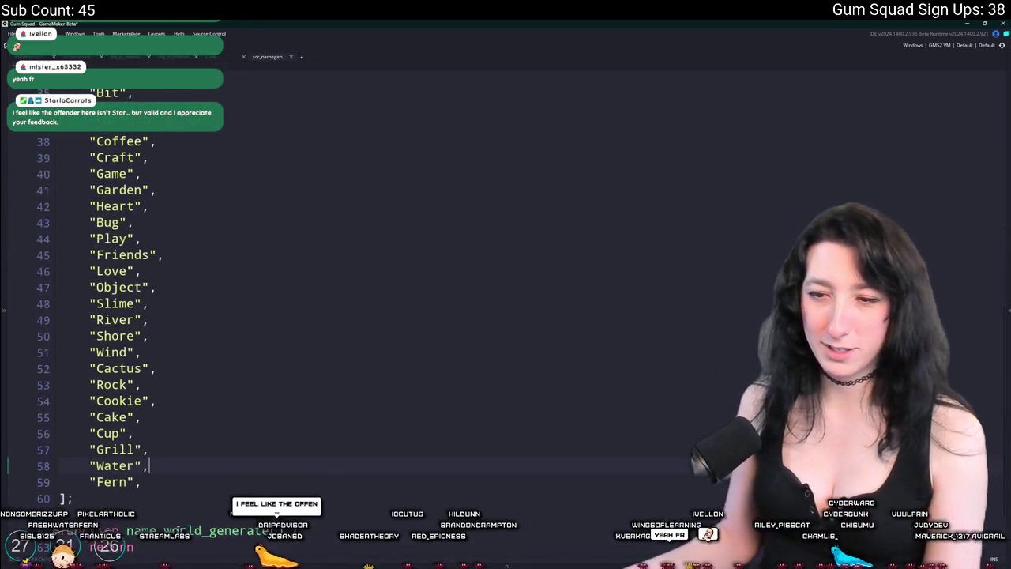
pyautogui.press('Down')
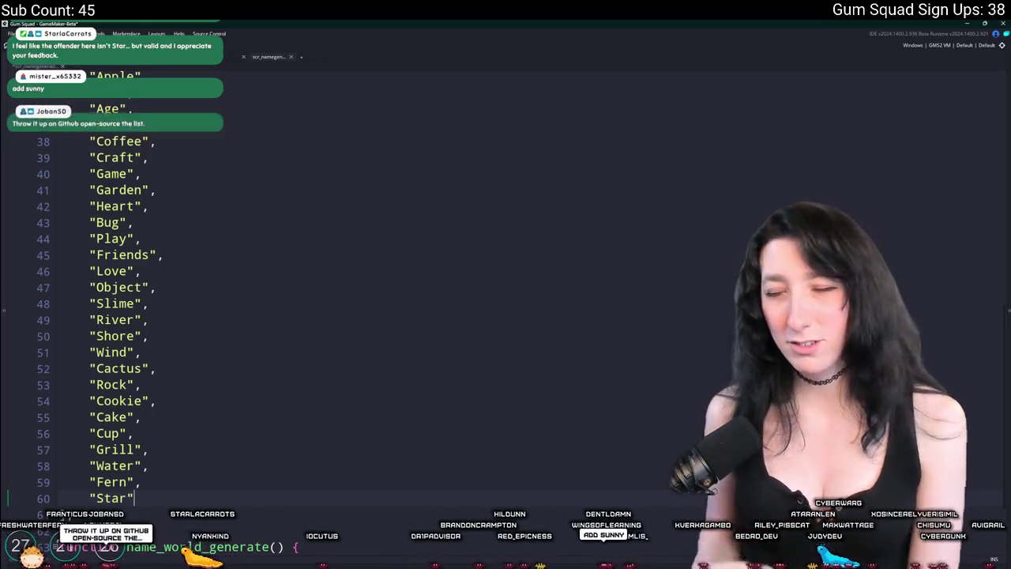
pyautogui.scroll(3, 165, 196)
# Add "Sunny" as a new entry after "Baby" in World_Names_A.
pyautogui.scroll(1, 164, 195)
pyautogui.write('"Baby",')
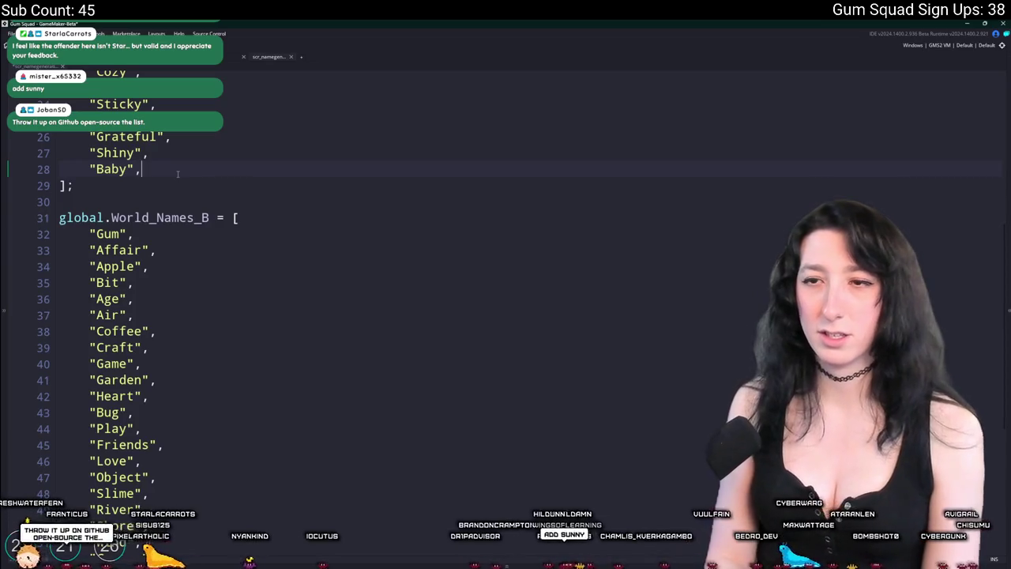
pyautogui.press('Return')
pyautogui.write('Sunn')
pyautogui.press('BackSpace')
pyautogui.press('BackSpace')
pyautogui.press('BackSpace')
pyautogui.press('BackSpace')
pyautogui.write('"Sunny"')
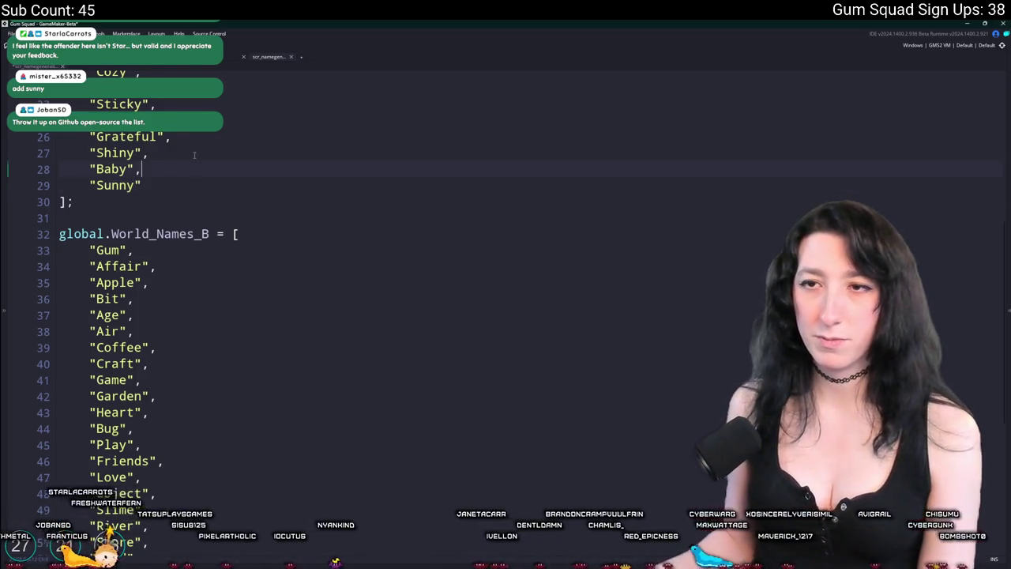
# Select World_Names_A entries and search the script for "Wate" to check for duplicates.
pyautogui.scroll(3, 167, 219)
pyautogui.scroll(4, 168, 219)
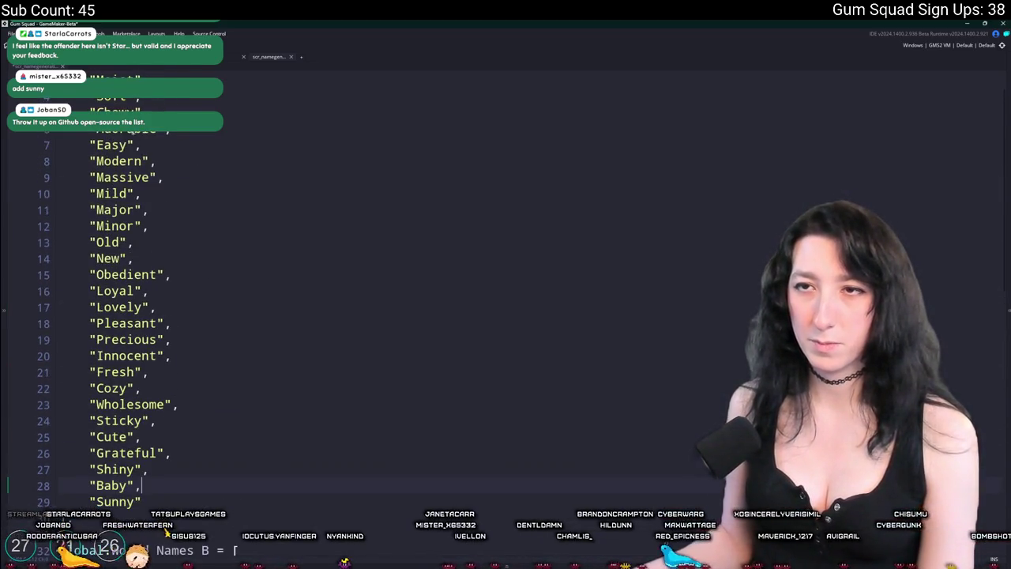
pyautogui.scroll(1, 120, 355)
pyautogui.moveTo(118, 137); pyautogui.dragTo(103, 414)
pyautogui.moveTo(94, 530); pyautogui.dragTo(89, 240)
pyautogui.hotkey('ctrl', 'f')
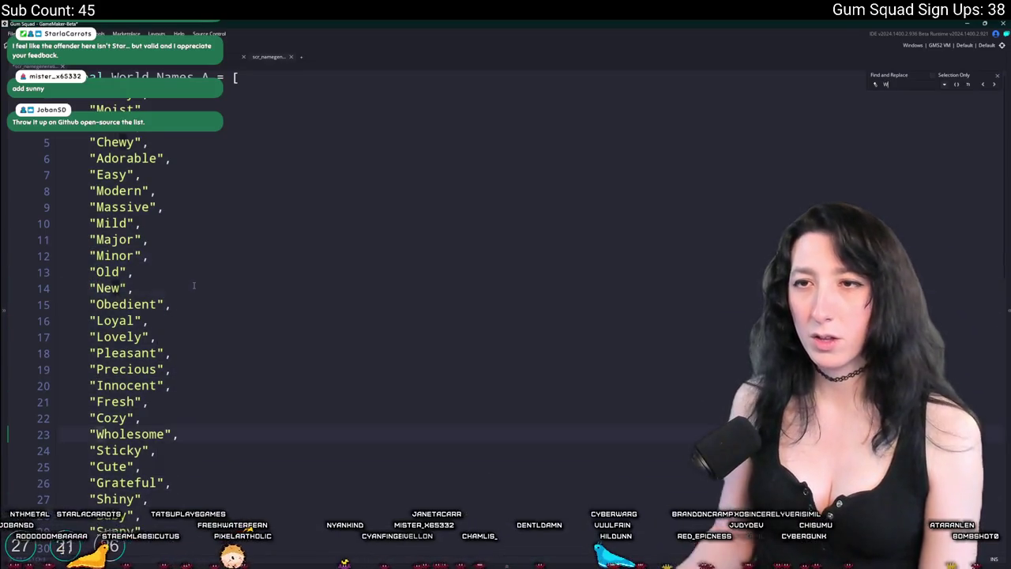
pyautogui.write('Wate')
pyautogui.scroll(8, 194, 285)
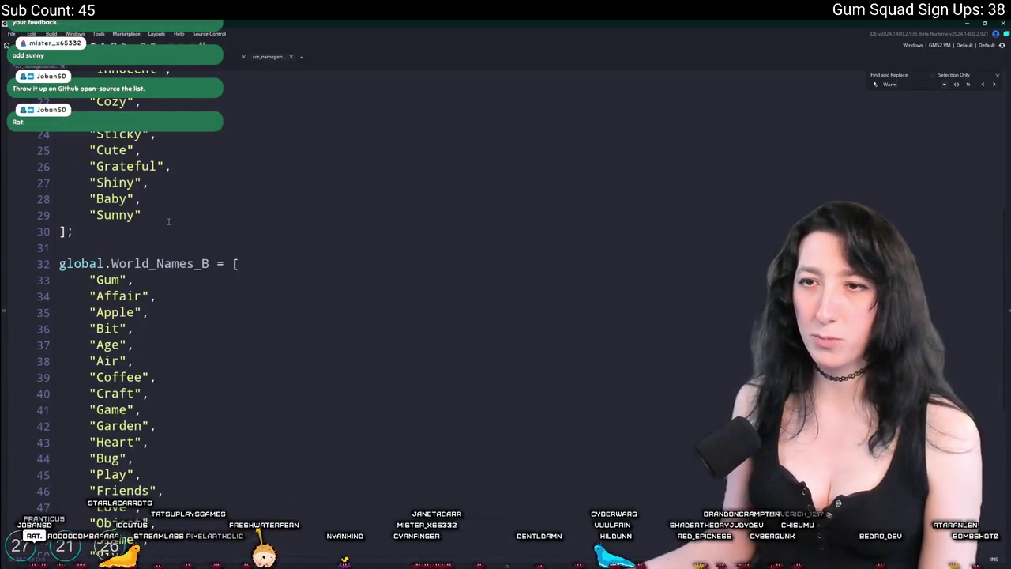
# Add a comma after "Sunny", add a "Warm" entry, and close the search.
pyautogui.click(165, 222)
pyautogui.write(',')
pyautogui.press('Return')
pyautogui.write('"Warm"')
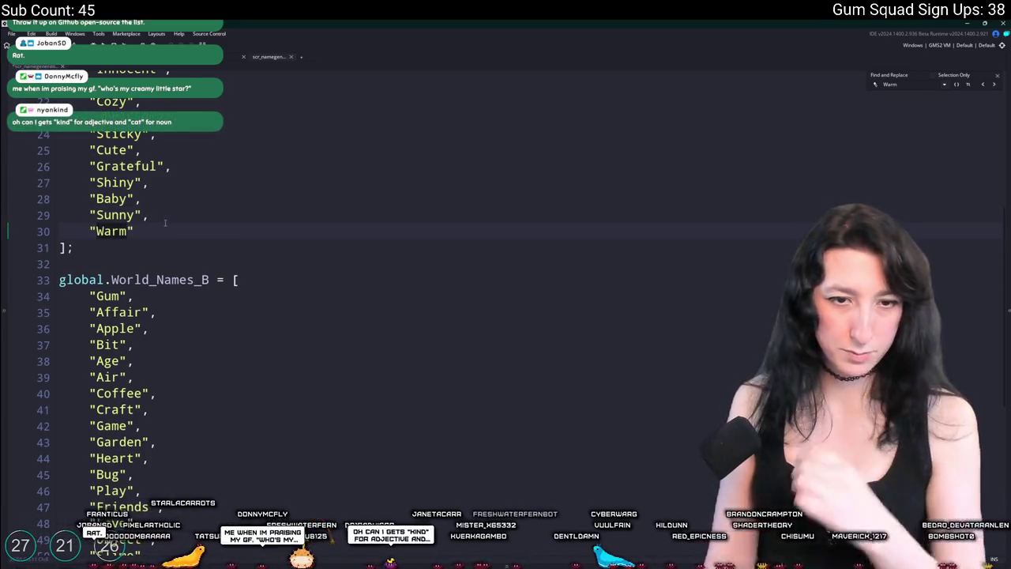
pyautogui.click(997, 75)
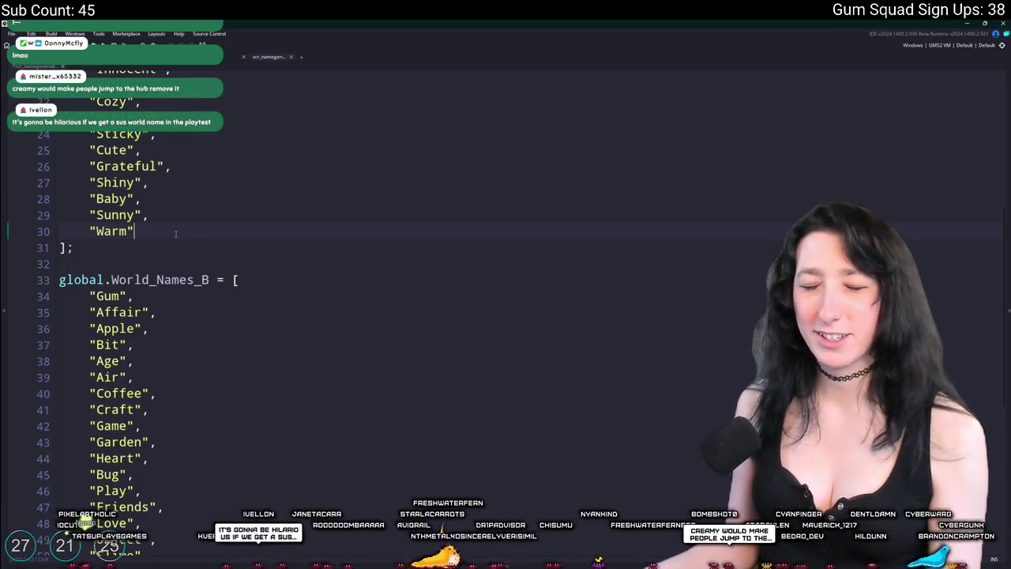
# Append "Kind" and "Single" after "Warm" at the end of World_Names_A.
pyautogui.press('Return')
pyautogui.write('Kind')
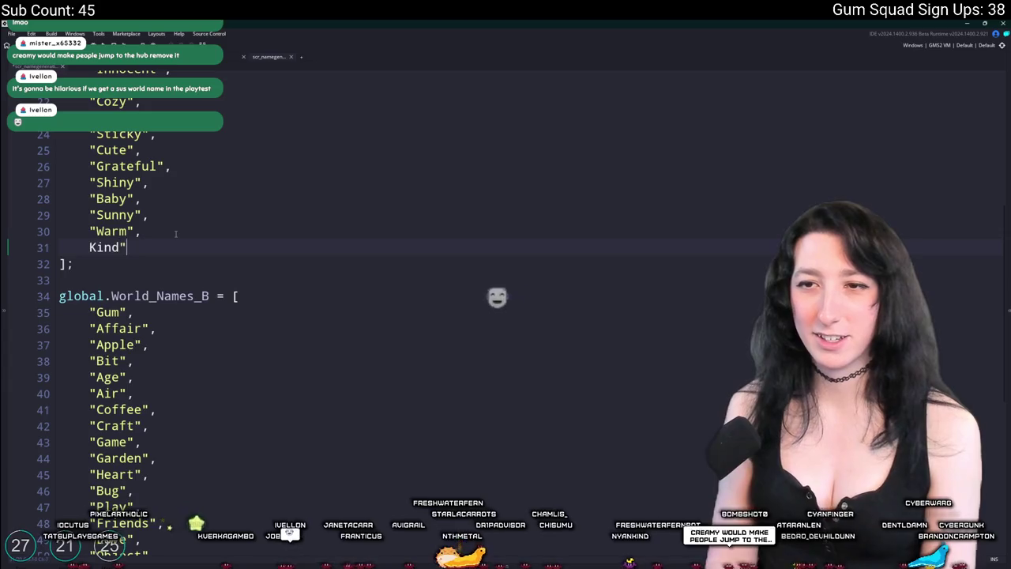
pyautogui.press('BackSpace')
pyautogui.press('BackSpace')
pyautogui.press('BackSpace')
pyautogui.write(',')
pyautogui.press('Return')
pyautogui.write('"Kind"')
pyautogui.scroll(-5, 175, 233)
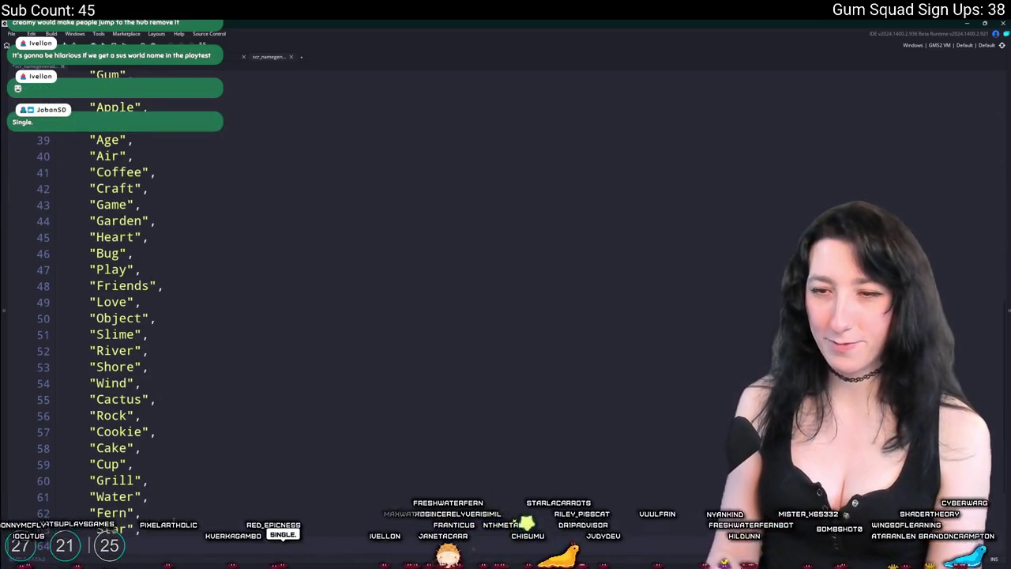
pyautogui.scroll(-1, 175, 292)
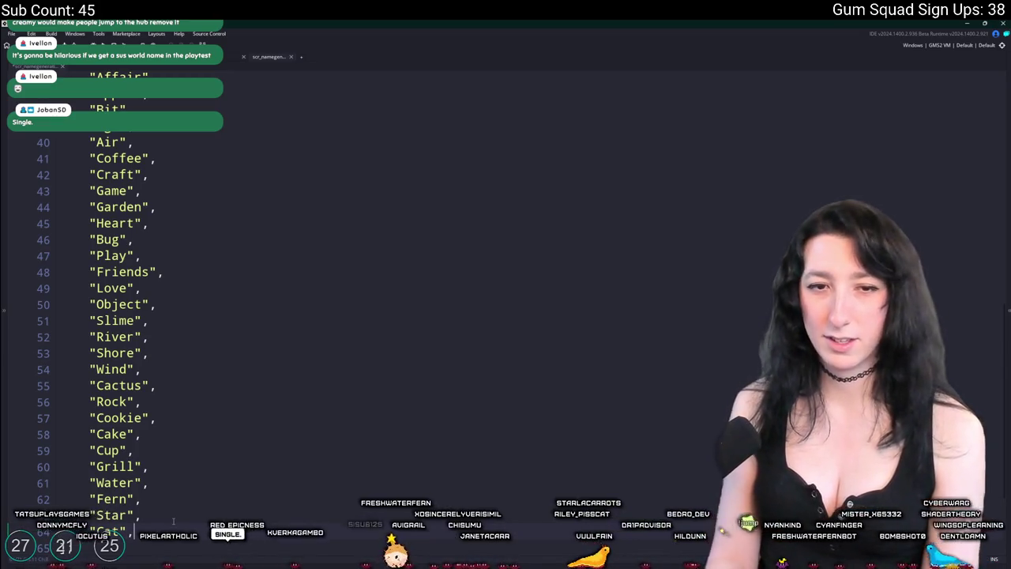
pyautogui.scroll(5, 205, 274)
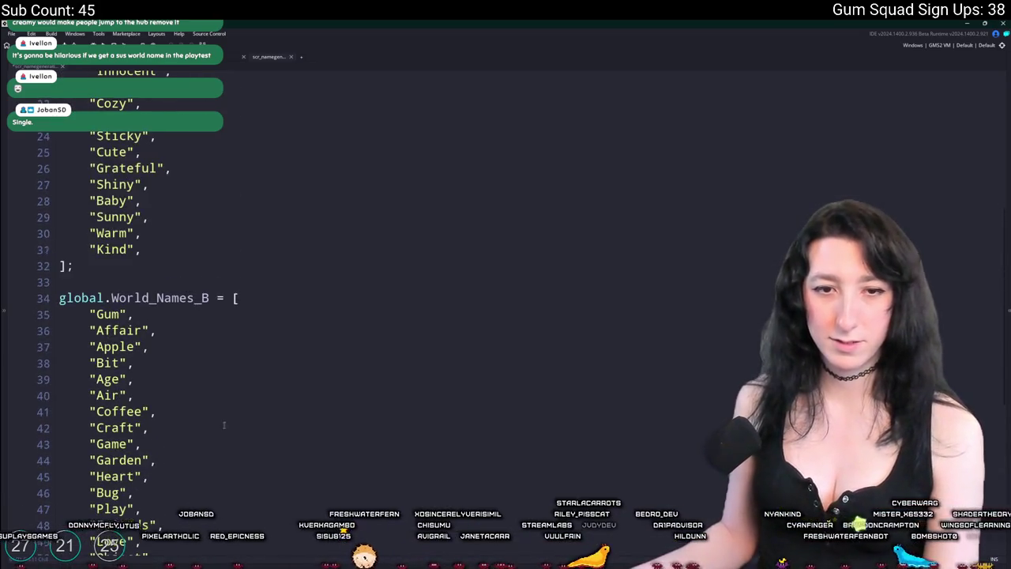
pyautogui.click(200, 251)
pyautogui.press('Return')
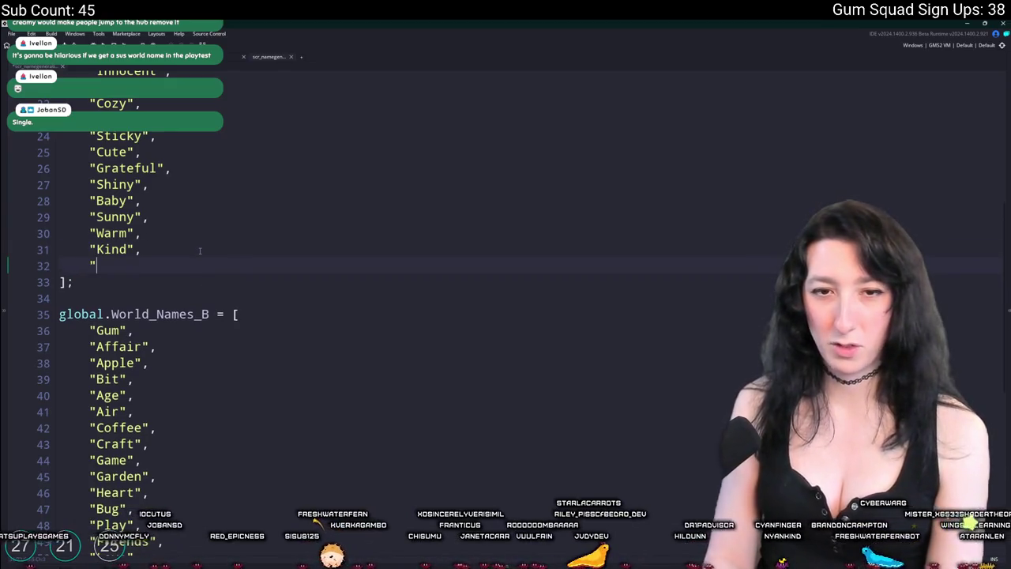
pyautogui.write('Singlek')
pyautogui.press('BackSpace')
pyautogui.write('"')
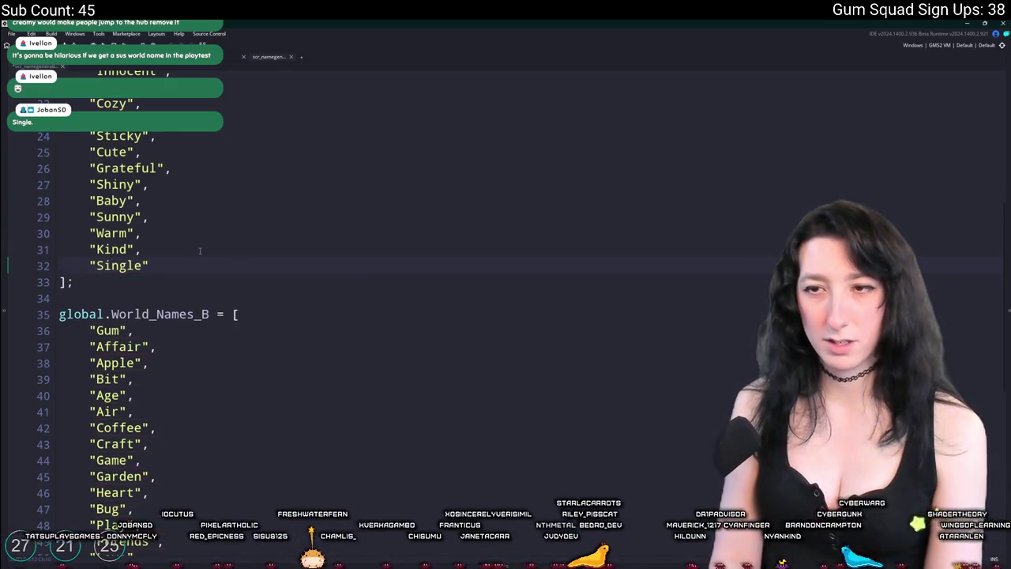
# Add "Squad" after "Cat" in World_Names_B, then build and run with F5.
pyautogui.scroll(-5, 200, 250)
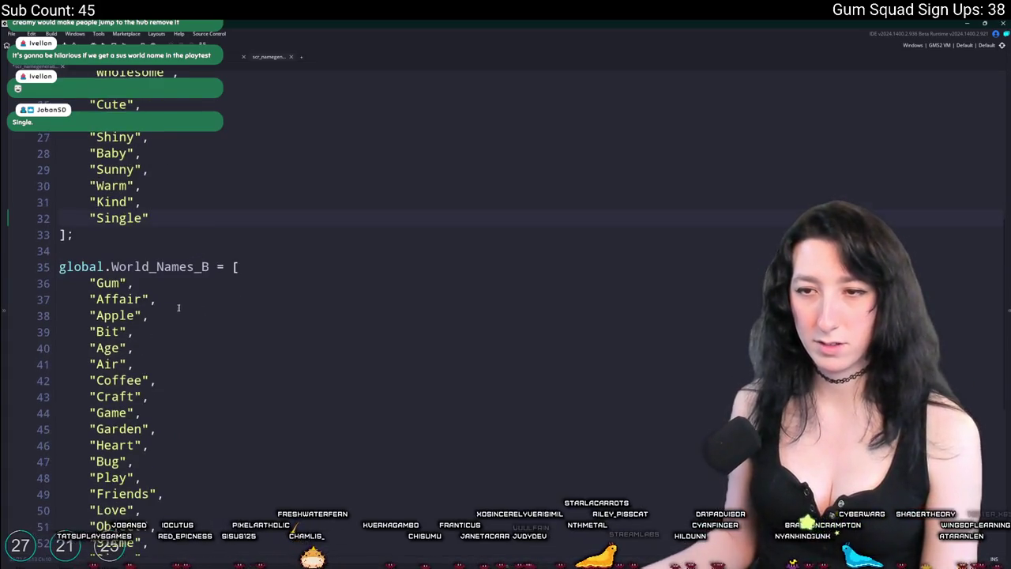
pyautogui.click(175, 299)
pyautogui.scroll(-1, 166, 331)
pyautogui.click(147, 335)
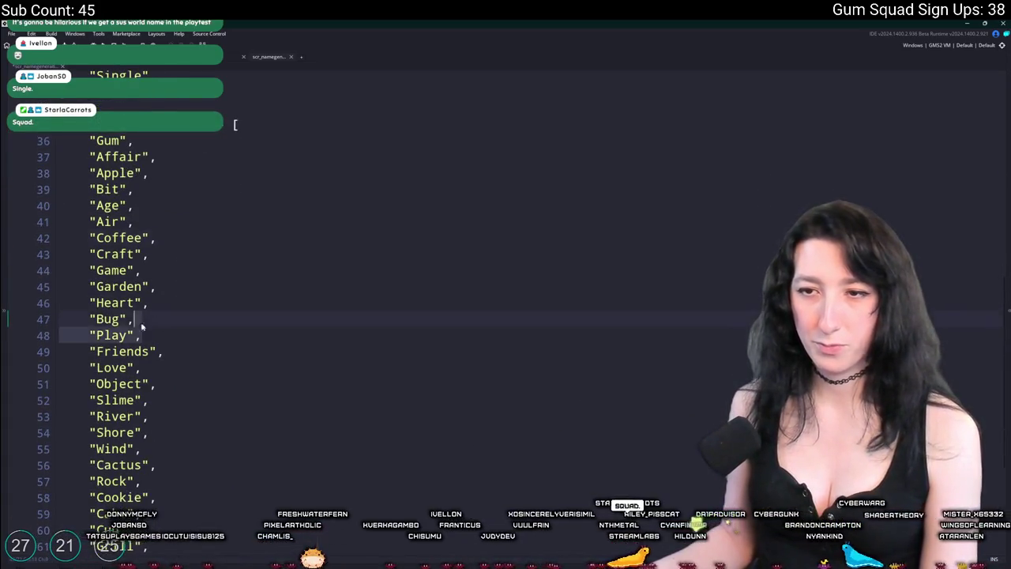
pyautogui.scroll(-1, 195, 333)
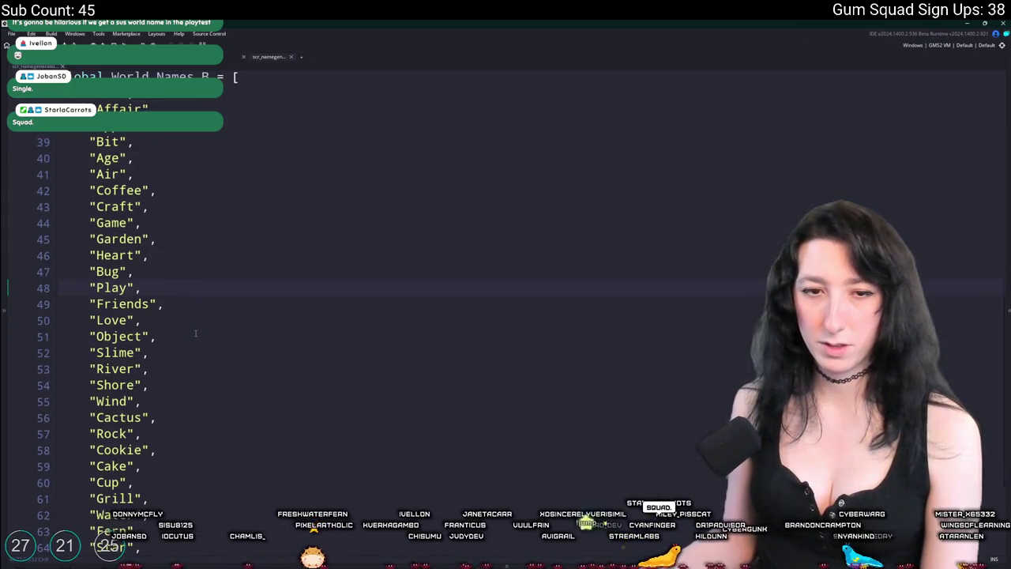
pyautogui.scroll(2, 195, 333)
pyautogui.click(178, 139)
pyautogui.scroll(-5, 171, 469)
pyautogui.click(202, 403)
pyautogui.press('Return')
pyautogui.write('"')
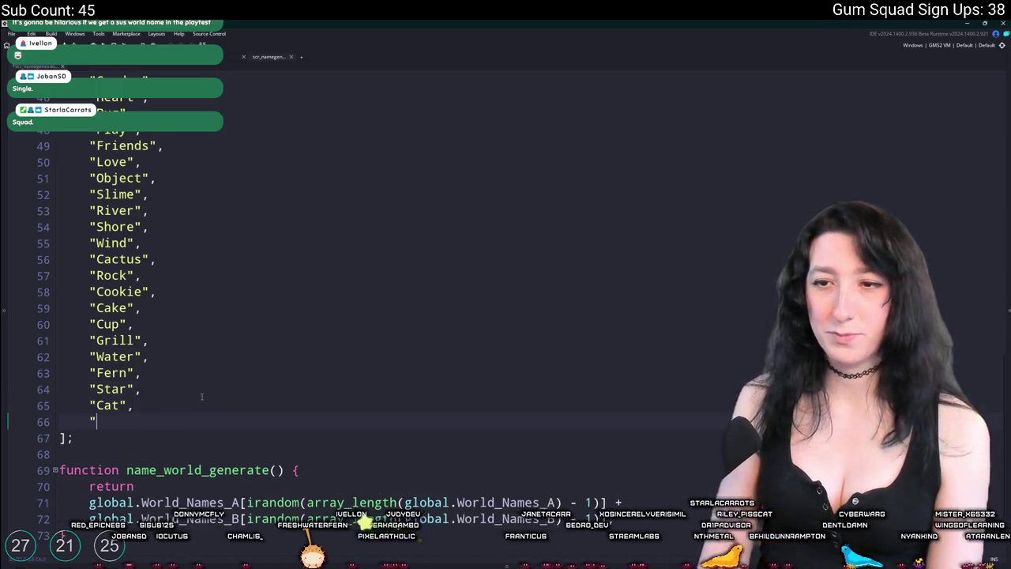
pyautogui.write('Squad"')
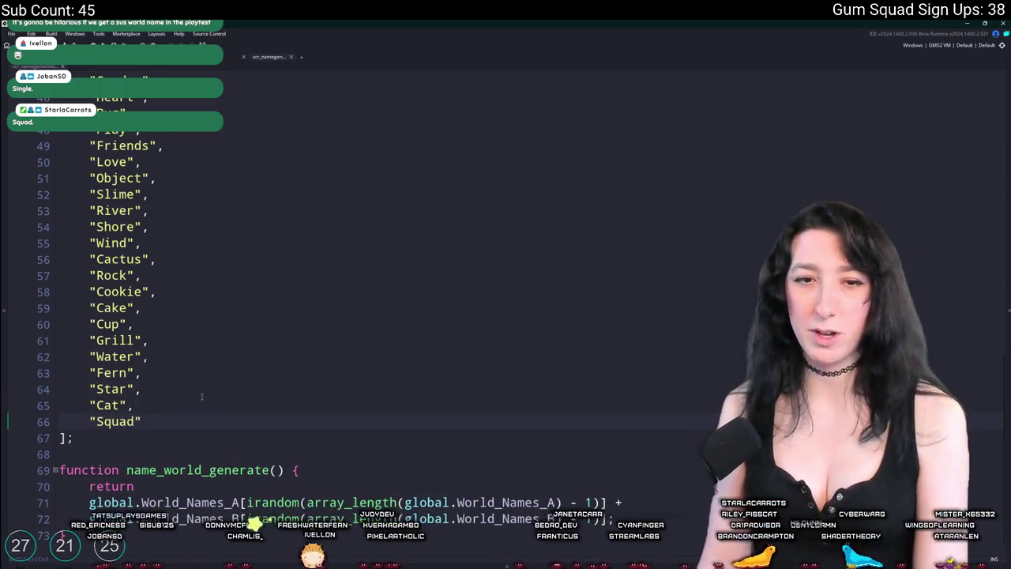
pyautogui.press('F5')
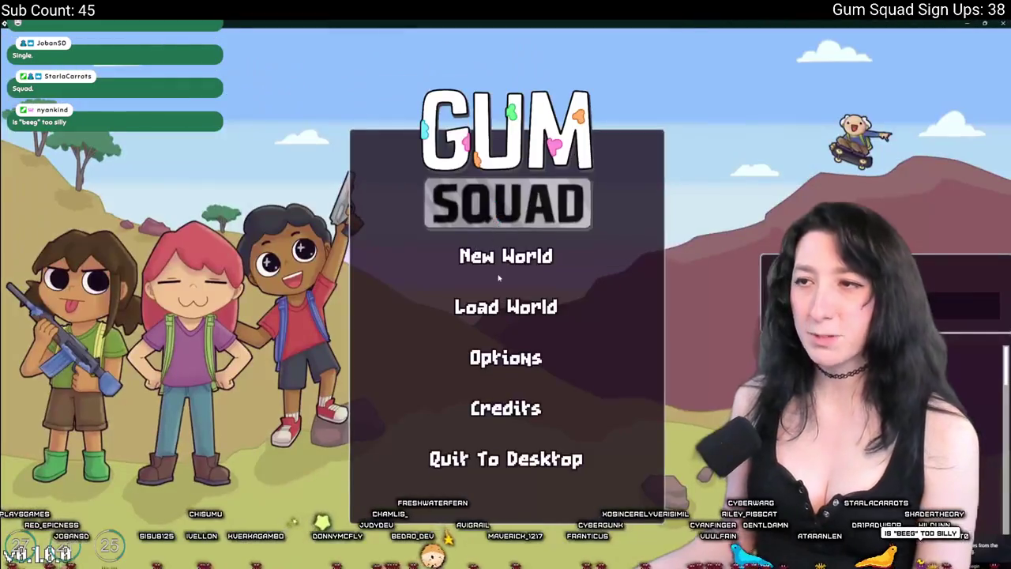
# Open the New World screen and reroll the generated world name about twenty times.
pyautogui.click(507, 256)
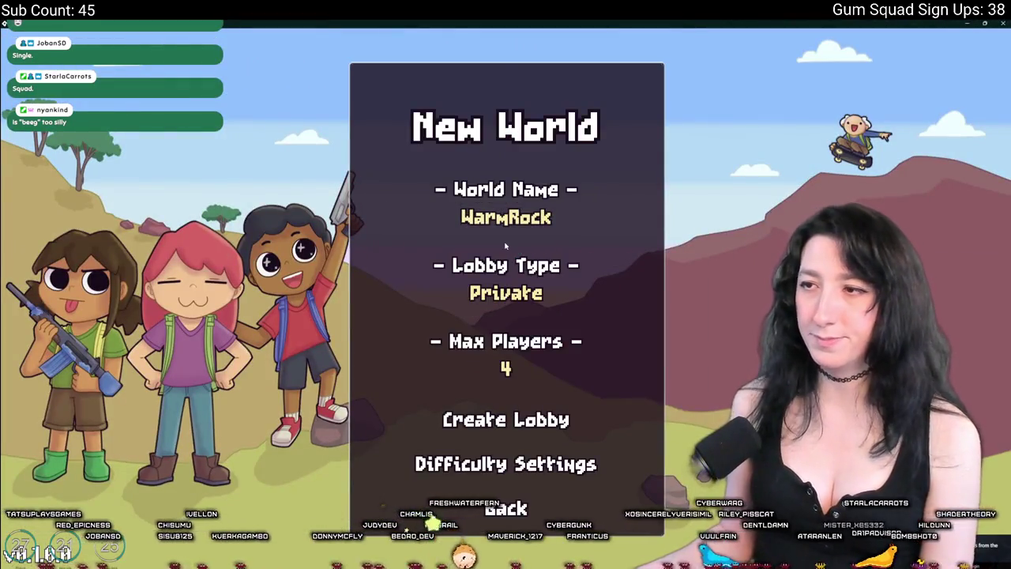
pyautogui.click(576, 226)
pyautogui.click(577, 225)
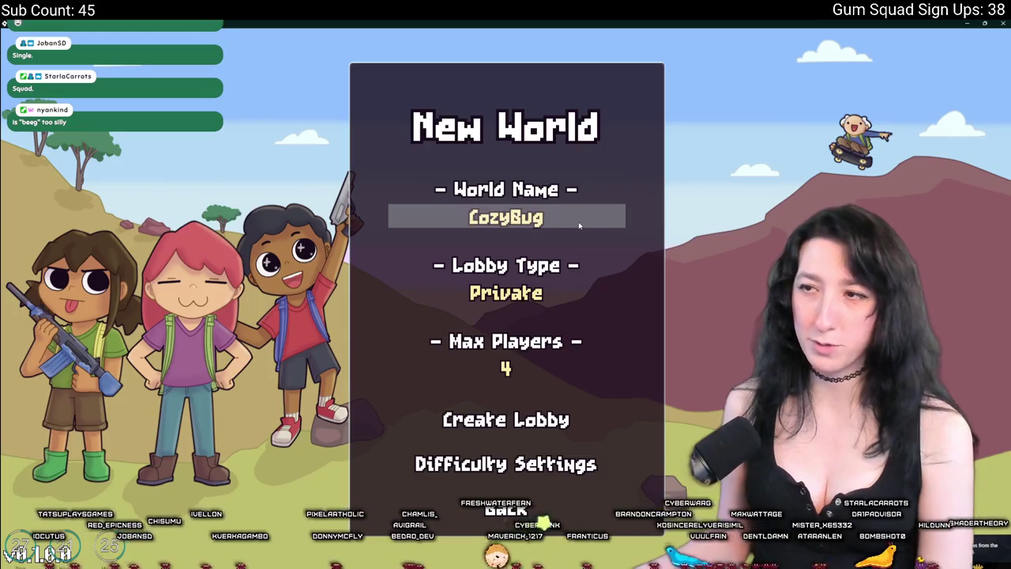
pyautogui.click(578, 226)
pyautogui.click(579, 226)
pyautogui.click(579, 226)
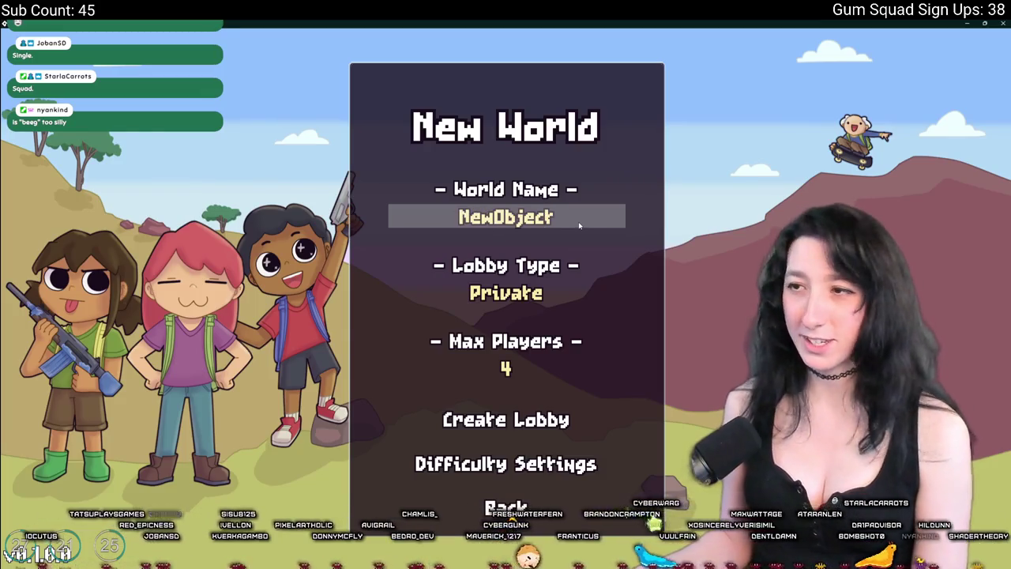
pyautogui.click(579, 225)
pyautogui.click(597, 222)
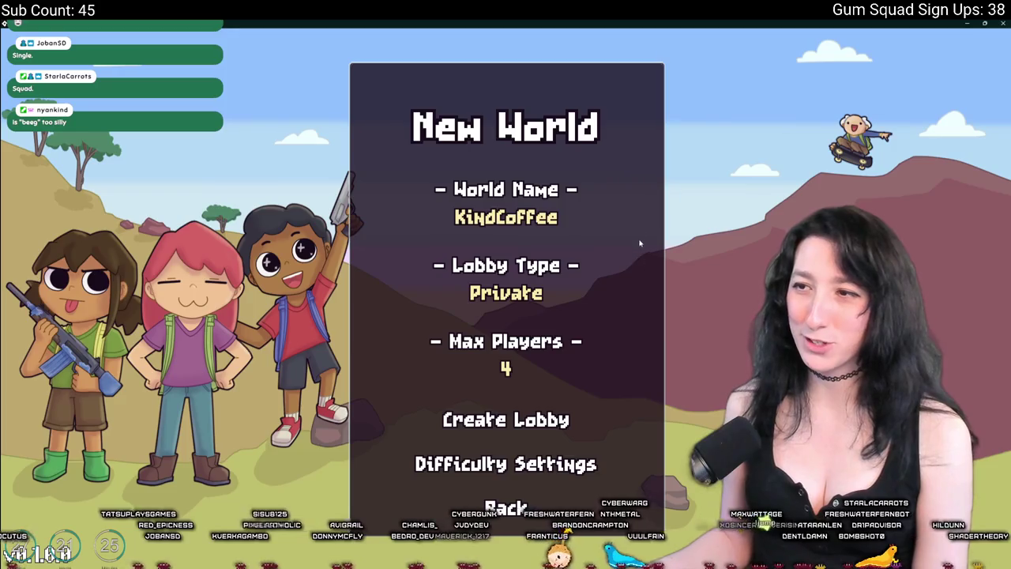
pyautogui.click(613, 217)
pyautogui.click(602, 214)
pyautogui.click(593, 211)
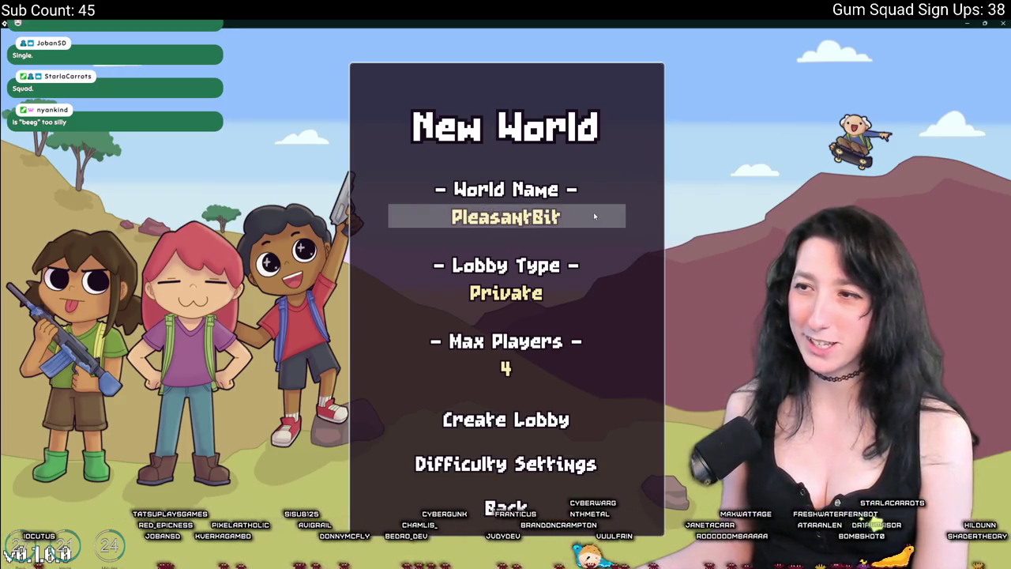
pyautogui.click(593, 212)
pyautogui.click(593, 213)
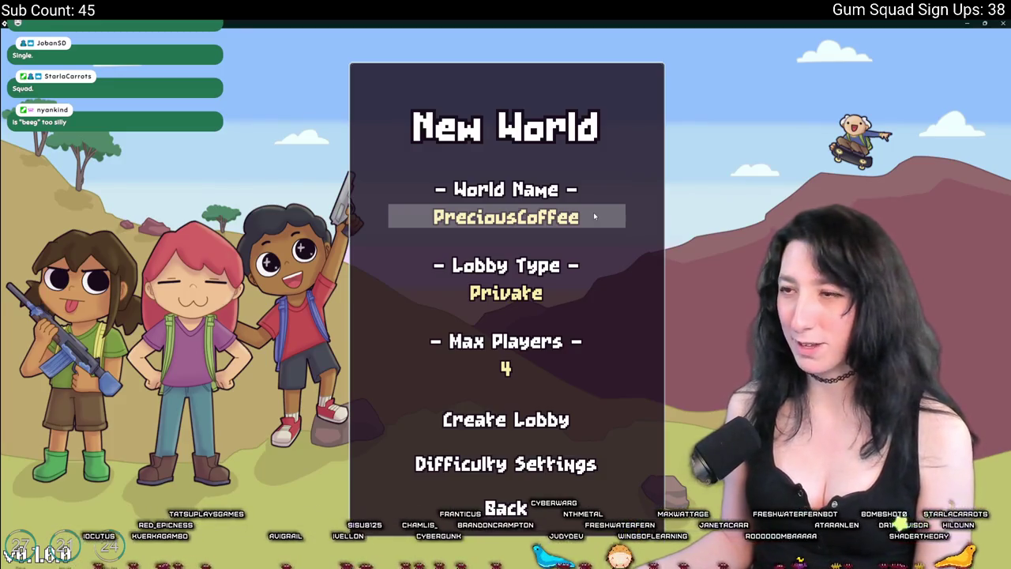
pyautogui.click(594, 216)
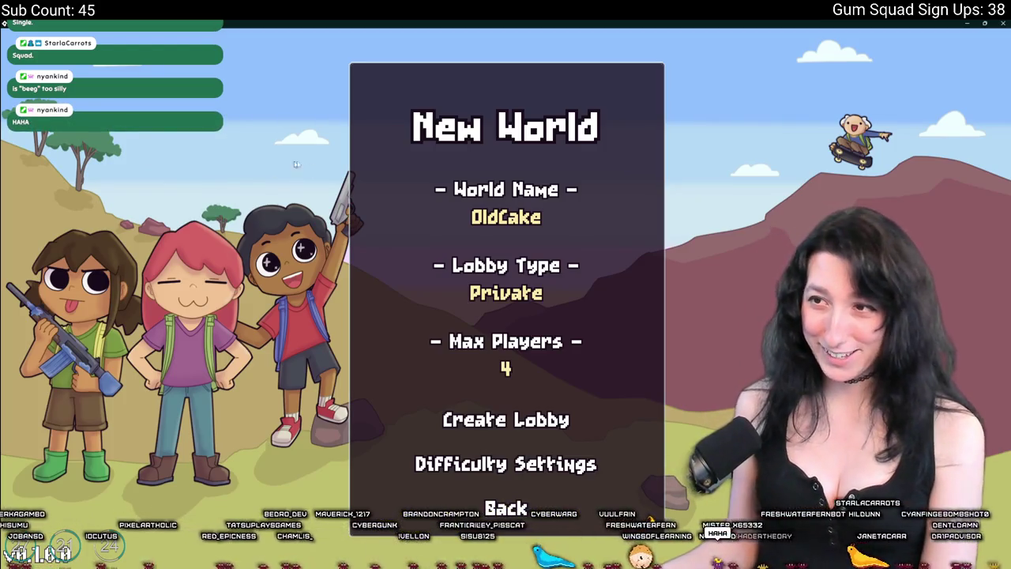
pyautogui.click(579, 224)
pyautogui.click(579, 225)
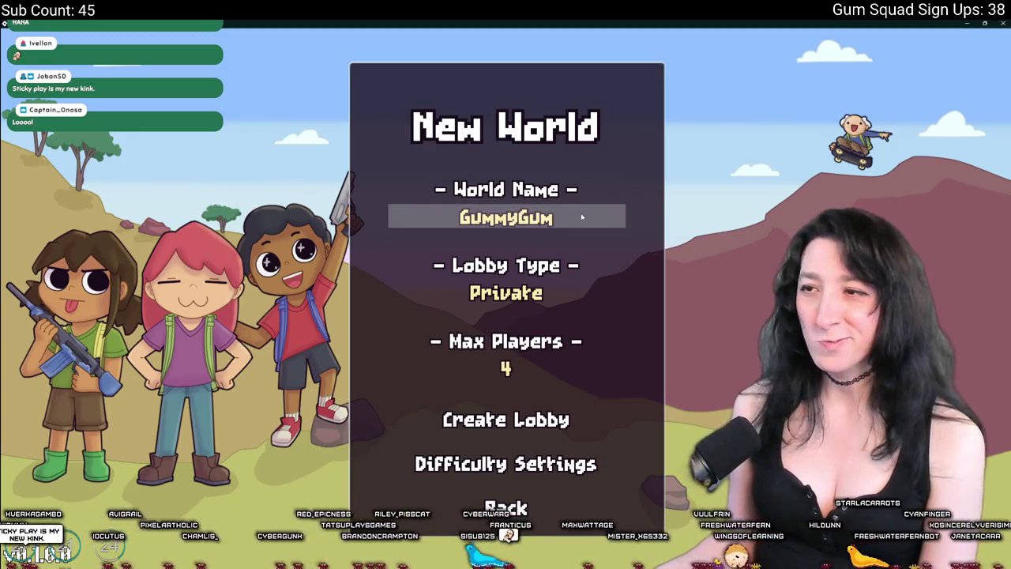
pyautogui.click(582, 216)
pyautogui.click(595, 216)
pyautogui.click(596, 217)
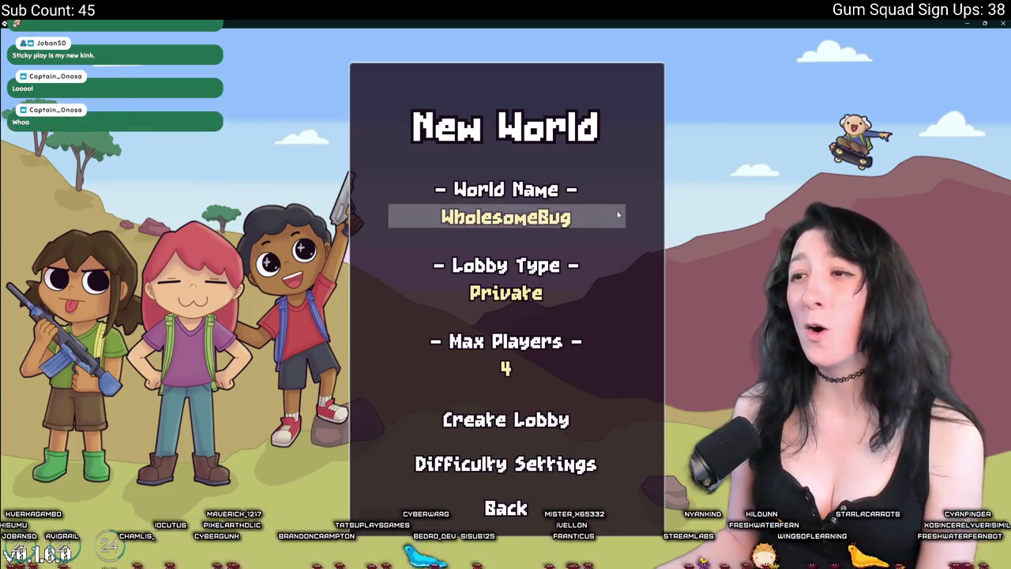
pyautogui.click(618, 215)
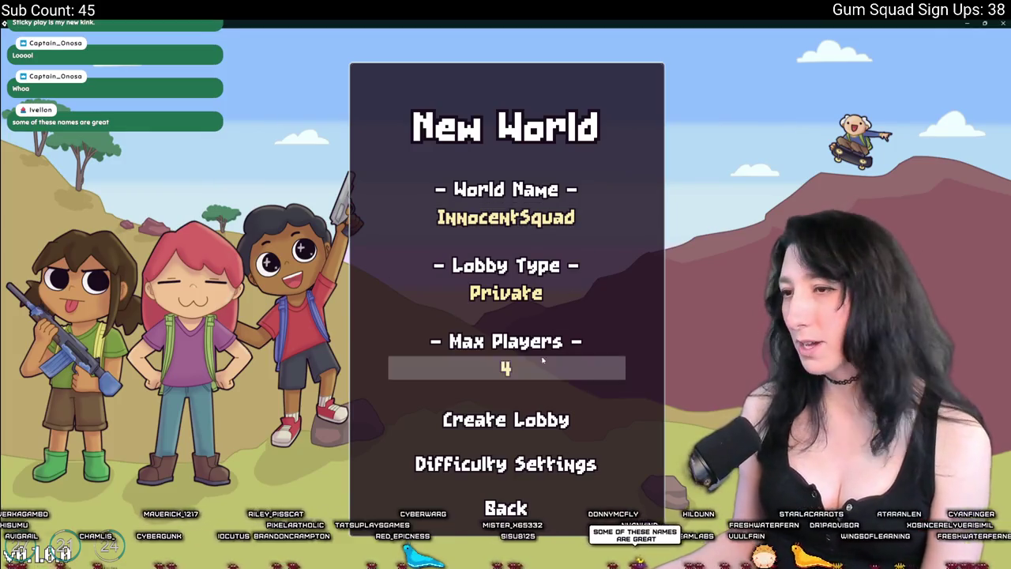
# Reroll once more to "MoistBug", create the lobby, and pause the game.
pyautogui.click(552, 224)
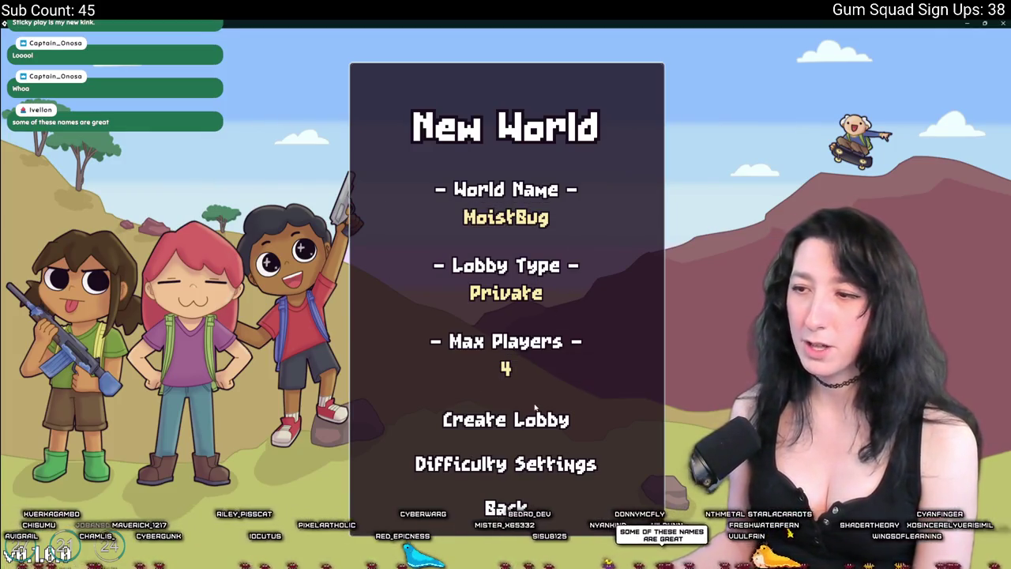
pyautogui.click(533, 420)
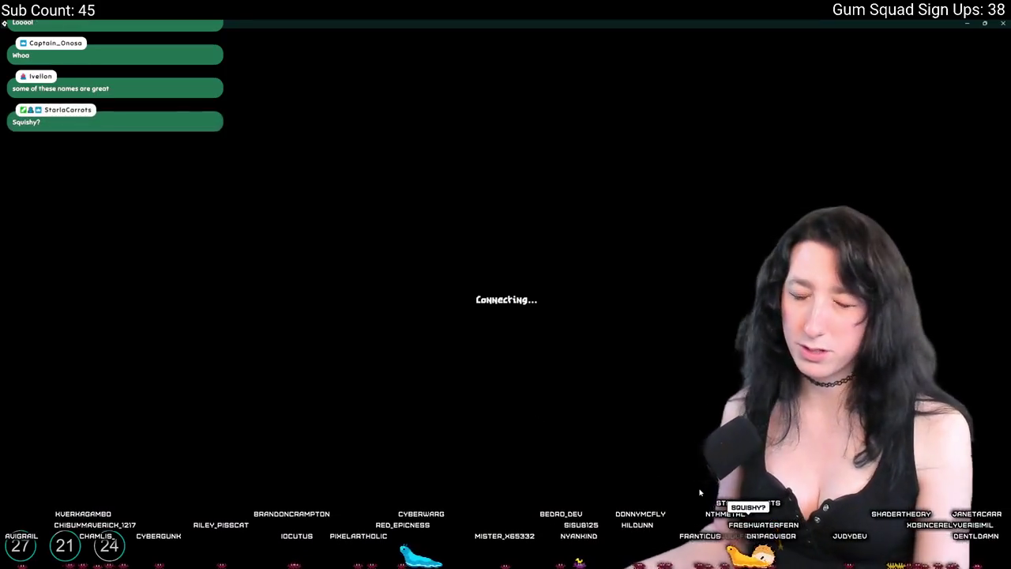
pyautogui.press('Escape')
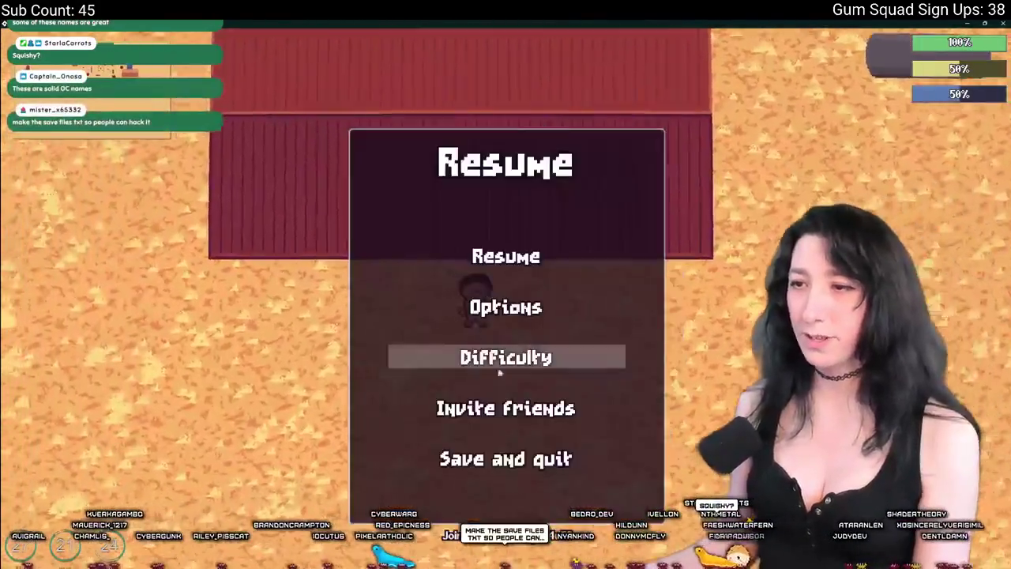